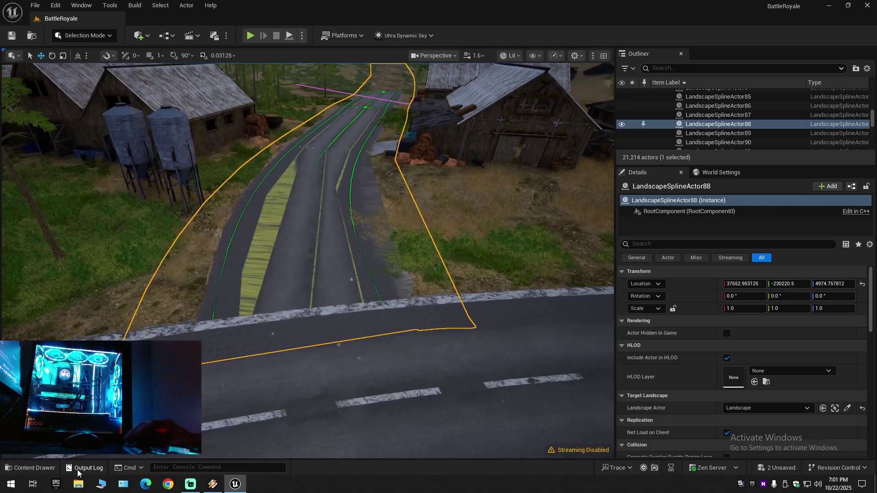
Open SM_Road_1 from MilitaryAirport > Meshes > Roads_Runway in the Static Mesh Editor.
click(26, 468)
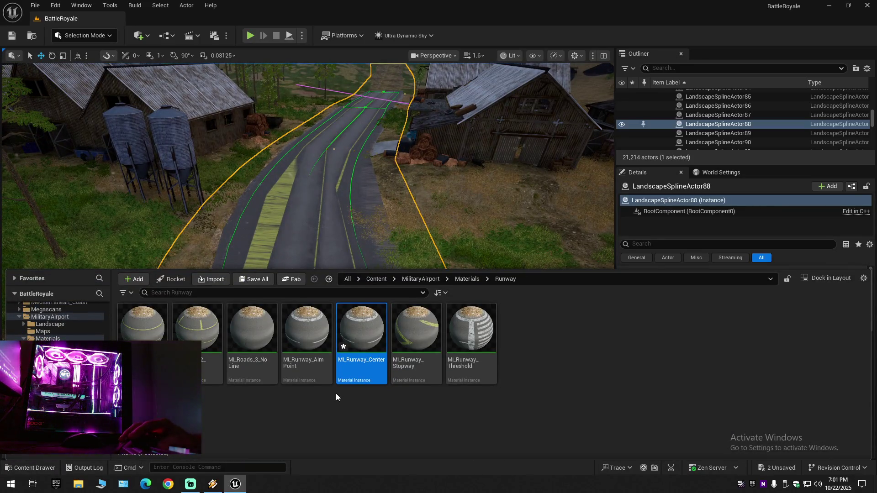
click(50, 317)
double_click(301, 337)
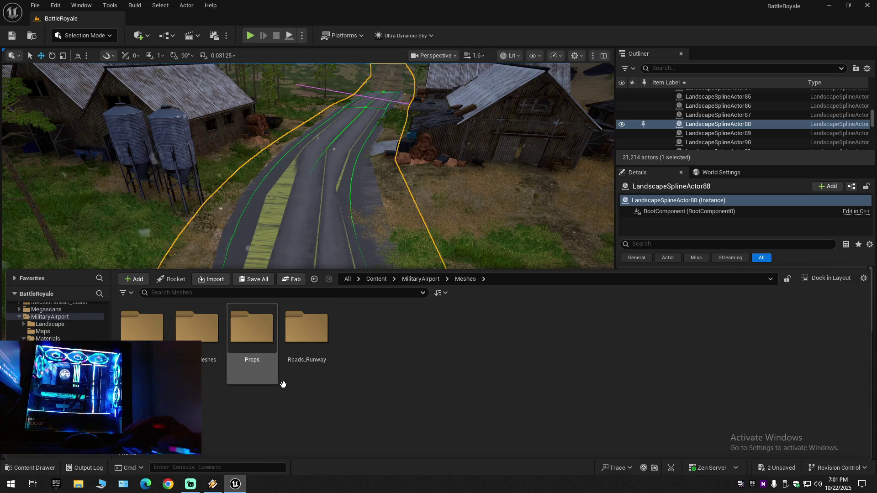
double_click(304, 333)
double_click(140, 337)
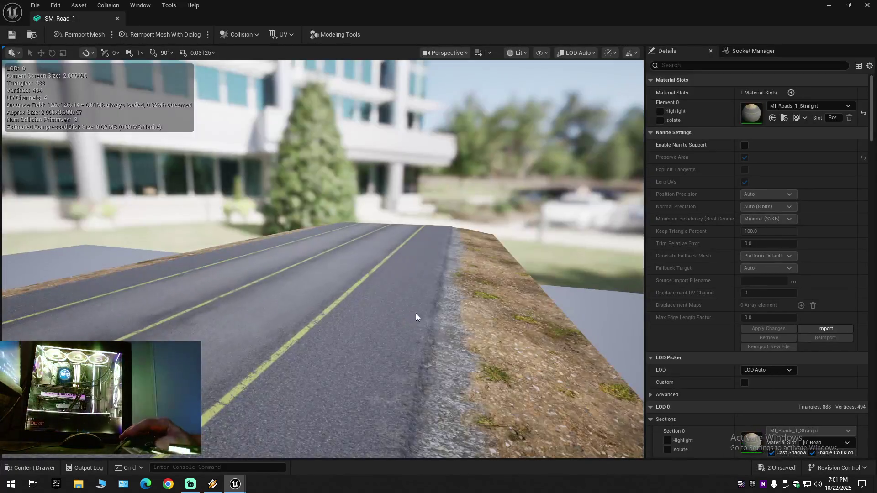
Filter SM_Road_1's details by 'lod', preview LOD 1, and save the mesh.
click(714, 62)
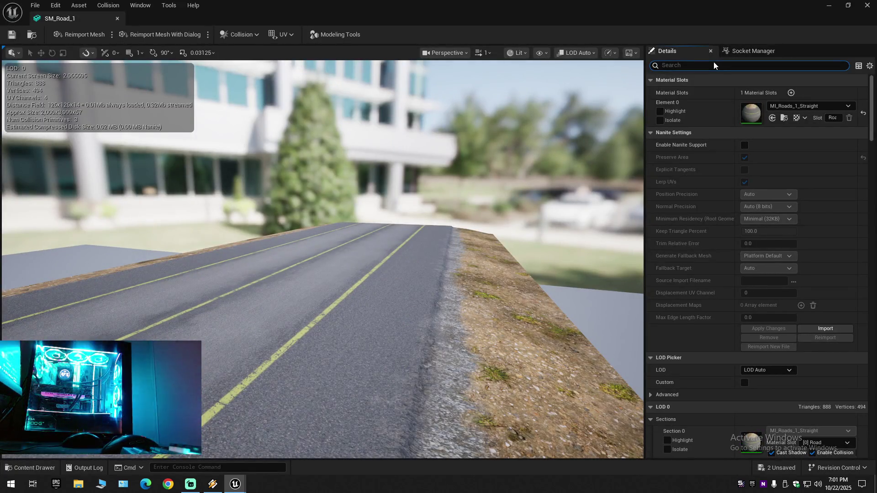
text(lod)
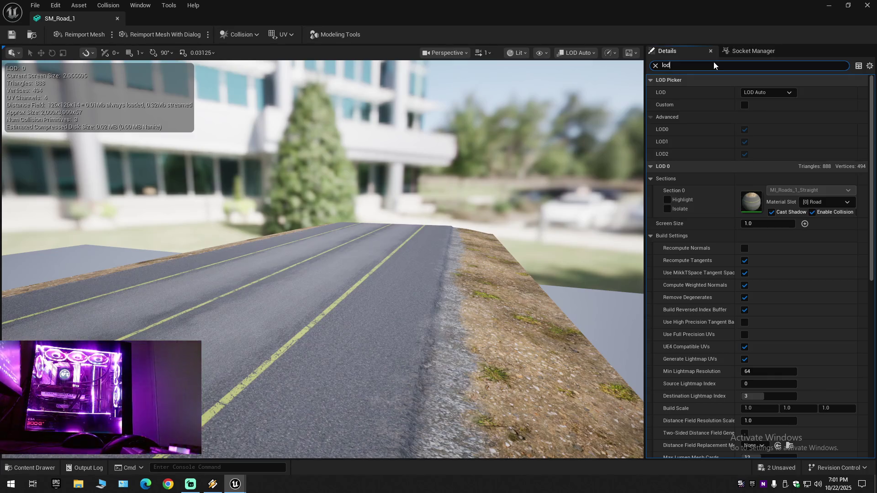
click(769, 92)
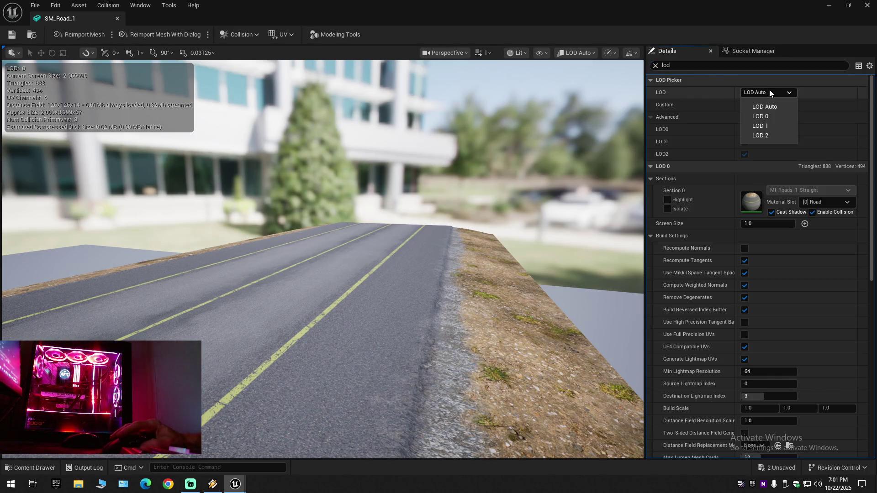
click(762, 125)
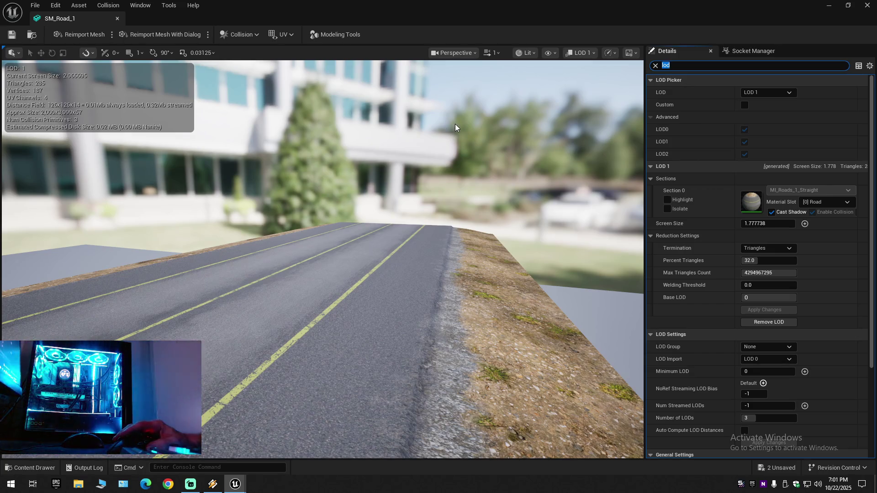
key(ctrl+s)
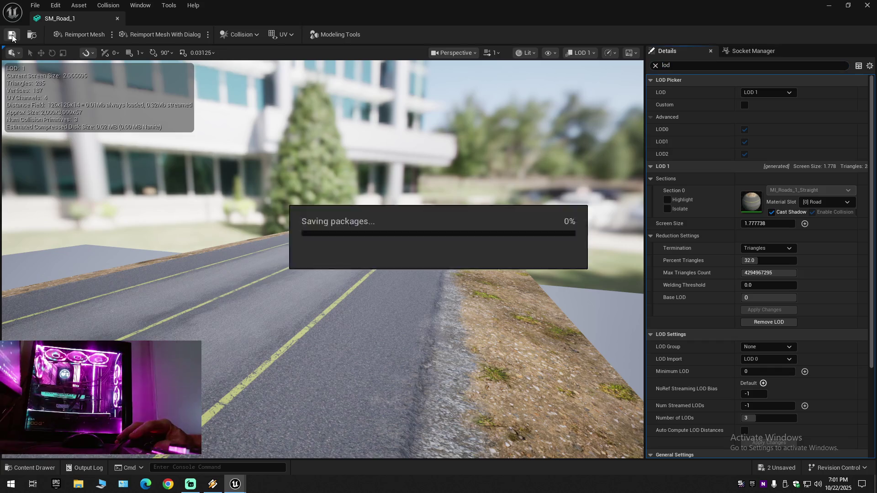
Close and reopen SM_Road_1, filter details by 'lod' again, then close it.
click(118, 19)
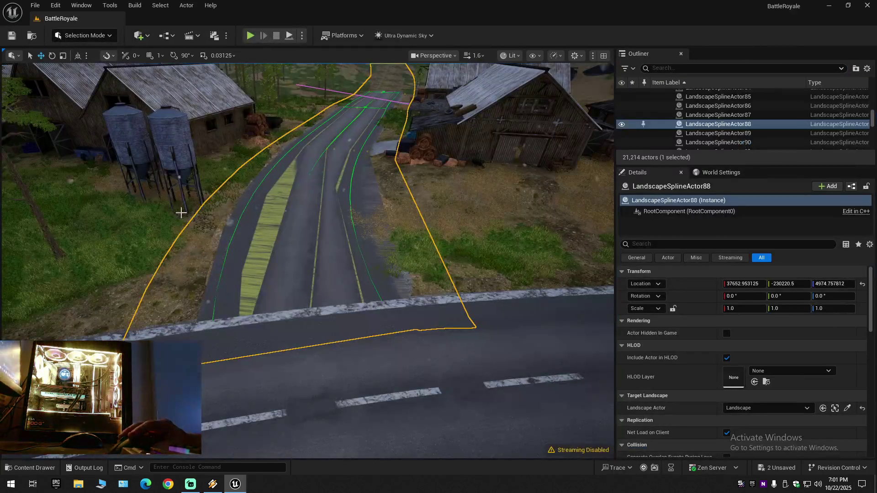
click(24, 468)
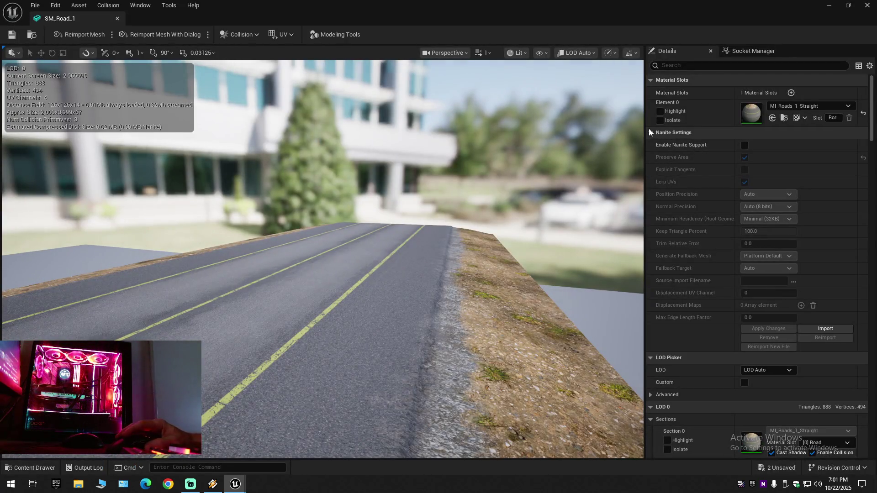
click(684, 65)
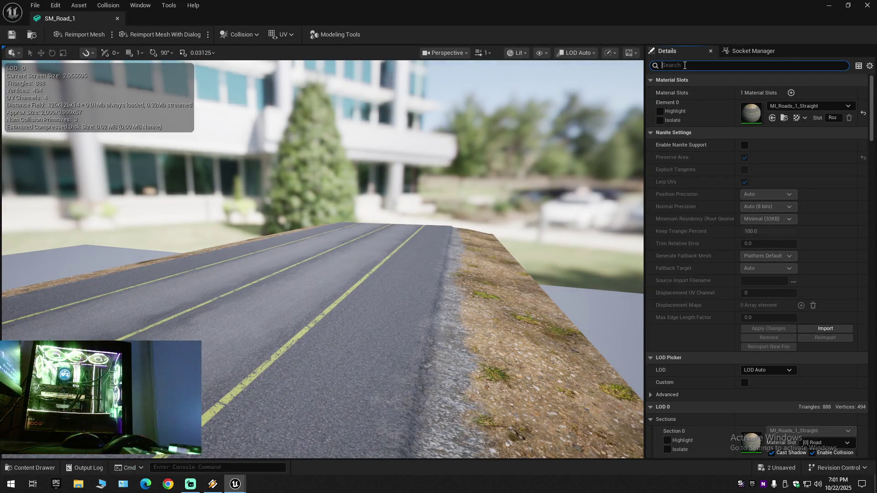
text(lod)
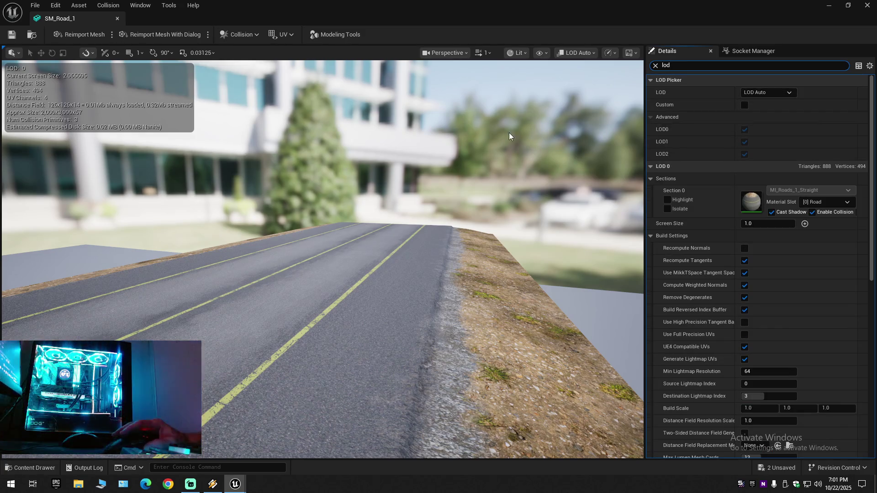
click(115, 17)
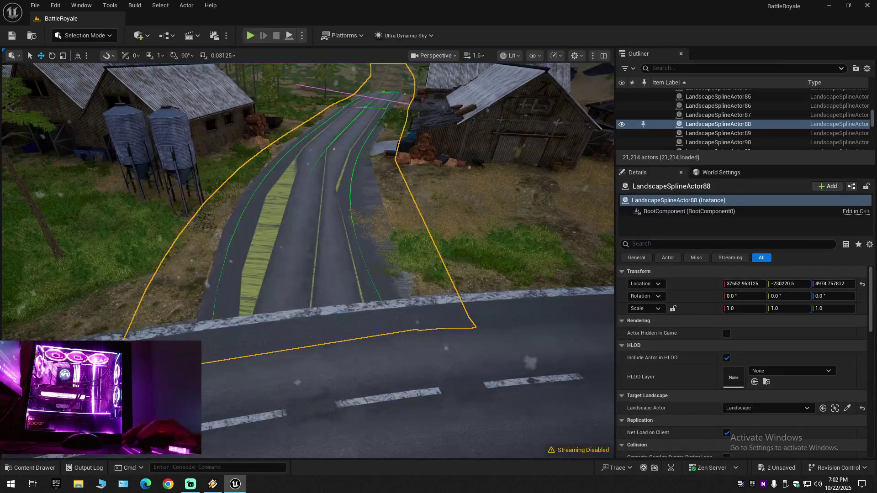
Bring back the Roads_Runway meshes and open SM_Road_1_Bridge in the Static Mesh Editor.
key(ctrl+space)
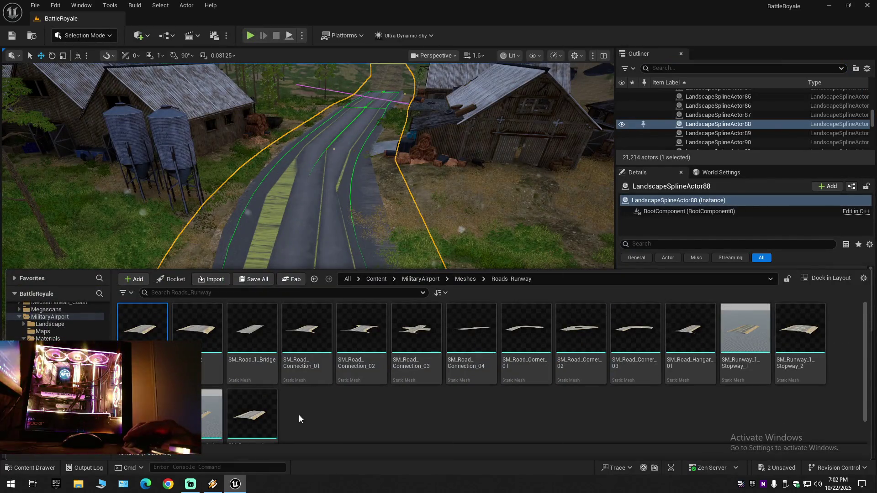
mouse_move(272, 396)
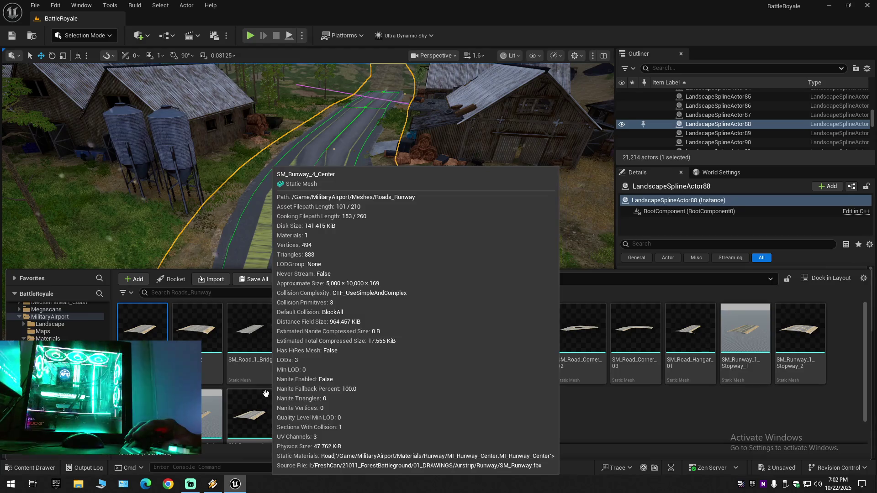
double_click(256, 355)
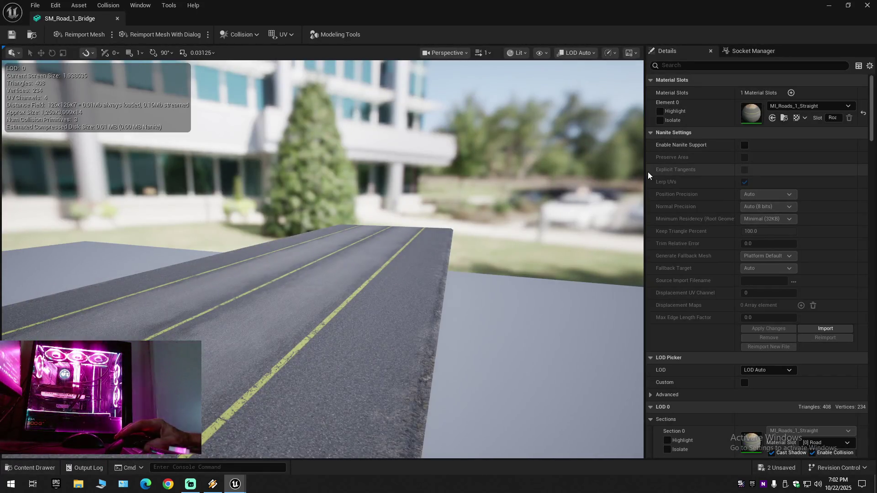
Filter SM_Road_1_Bridge details by 'lod', preview LOD 1, tick Custom, then close it.
click(704, 67)
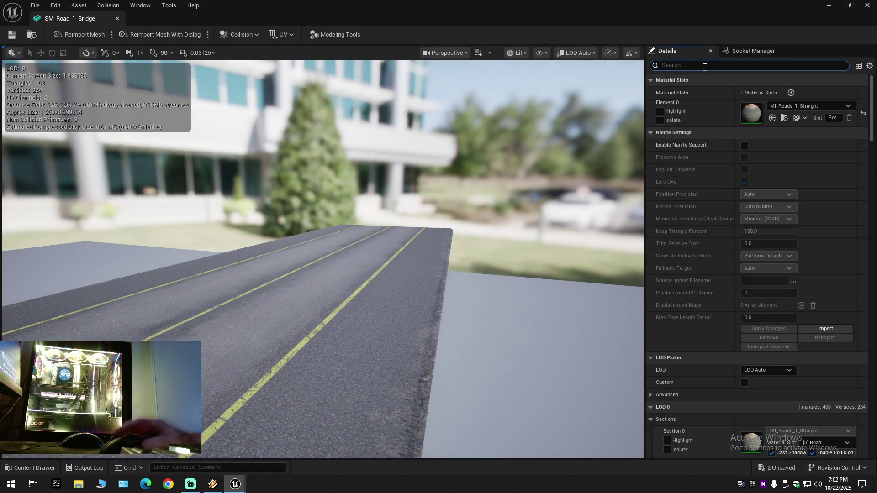
text(lod)
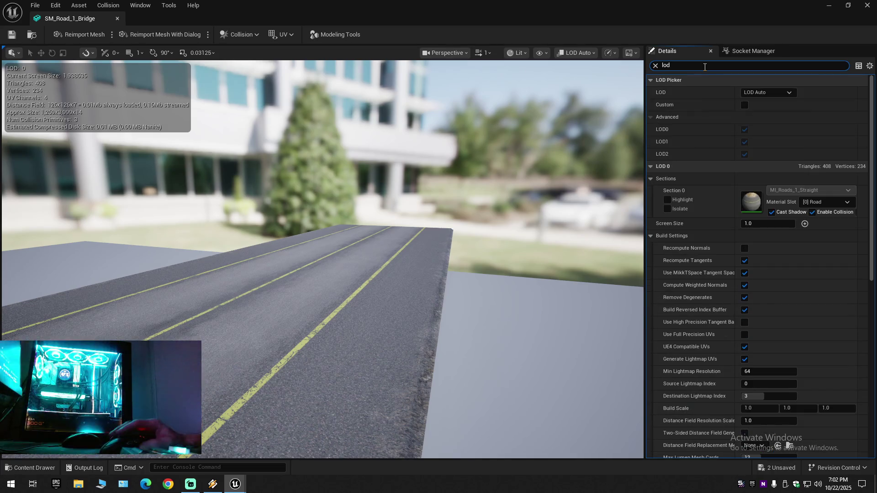
click(753, 92)
click(763, 124)
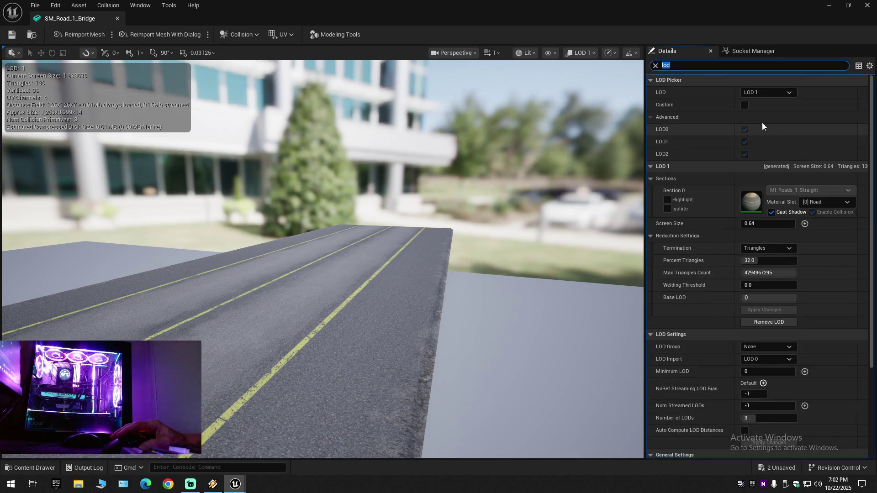
click(744, 105)
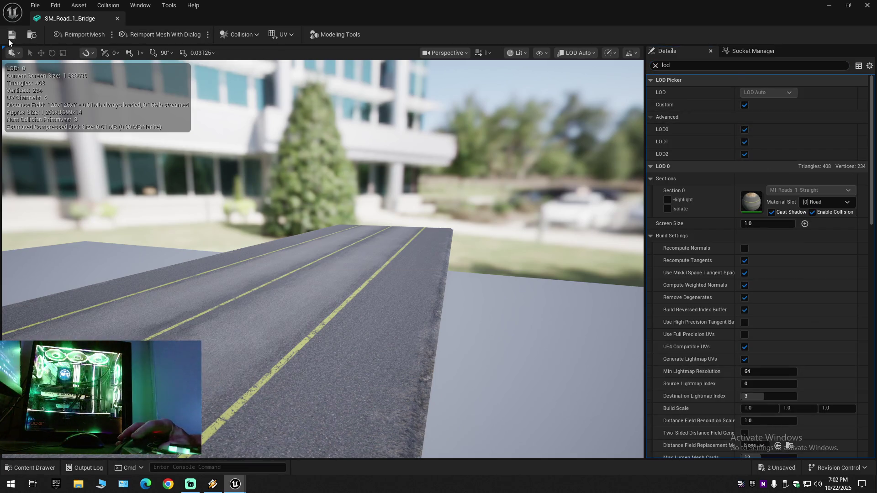
click(116, 19)
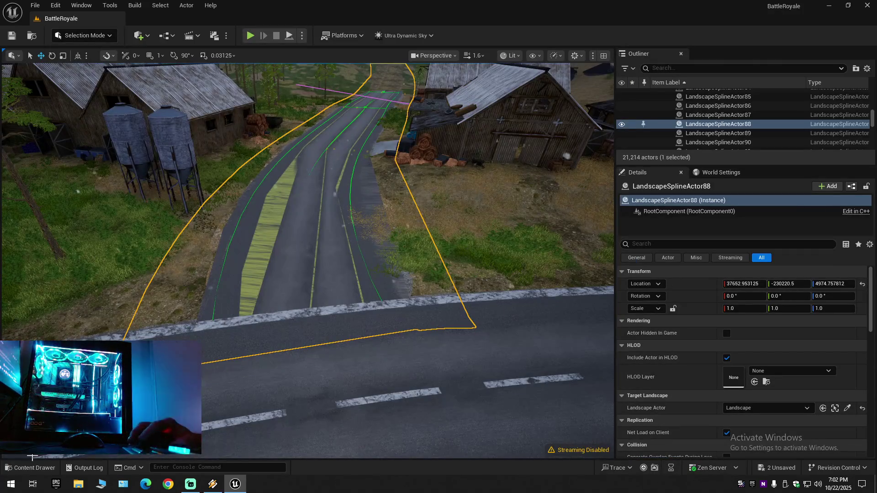
Reopen SM_Road_1_Bridge, review its Reduction and LOD Settings under 'lod', then close it.
key(ctrl+space)
double_click(251, 331)
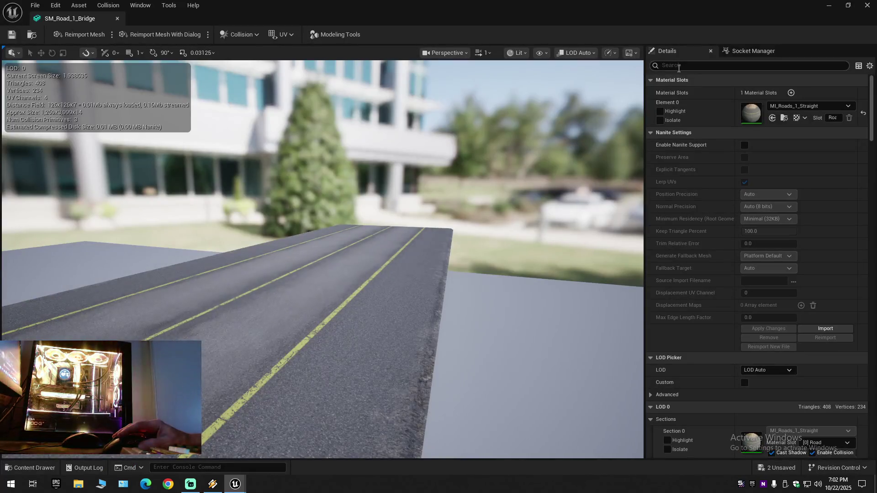
text(lod)
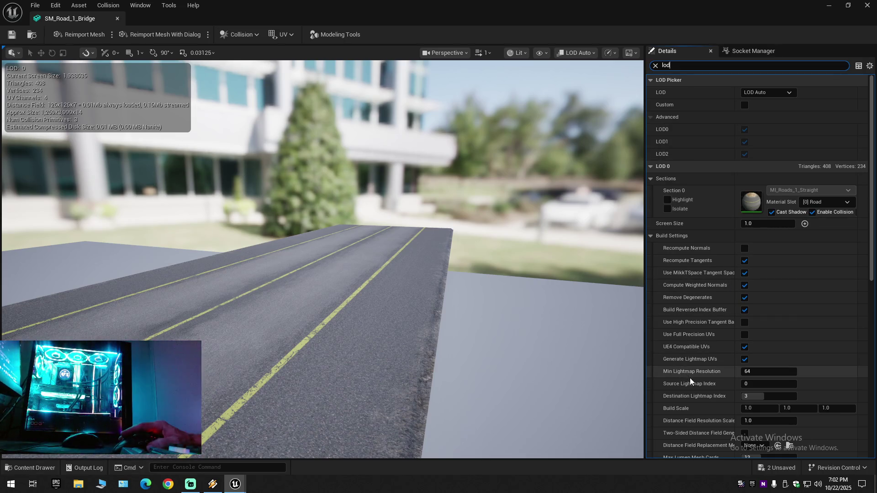
scroll(689, 378, down, 2)
scroll(690, 377, down, 1)
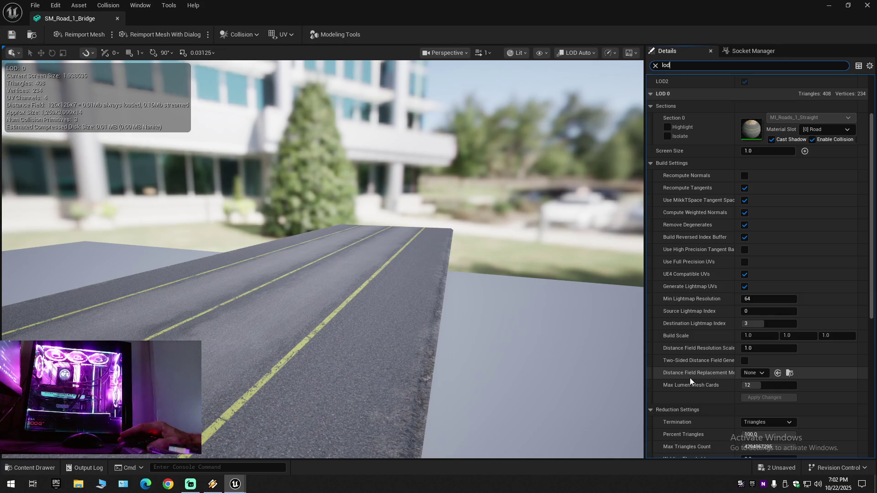
scroll(689, 377, down, 9)
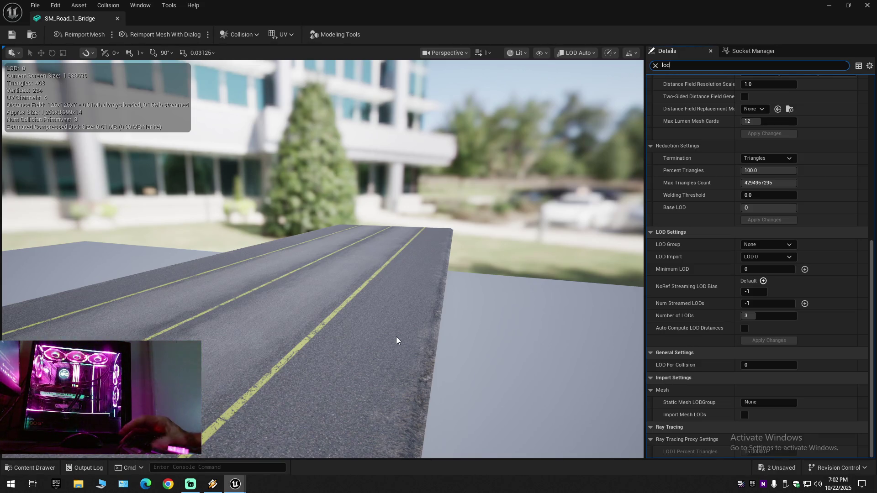
click(117, 18)
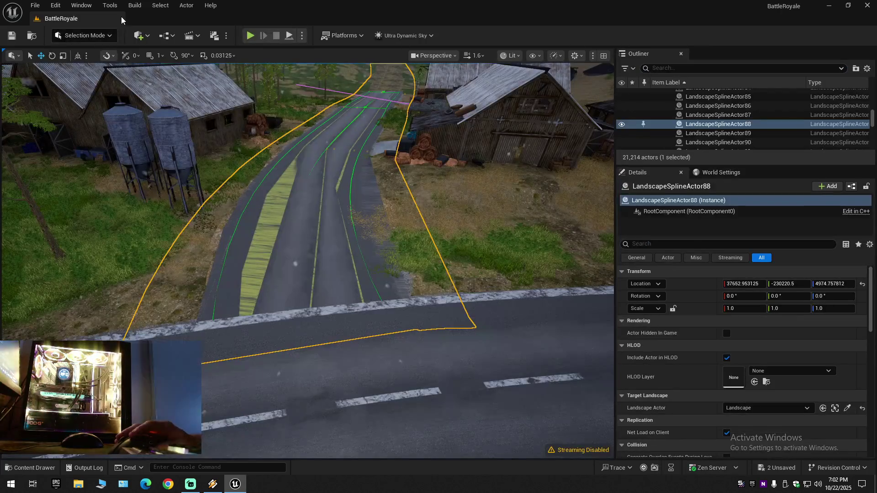
Raise camera speed, fly to an aerial view of the spline roads, and show Roads_Runway.
scroll(371, 292, up, 4)
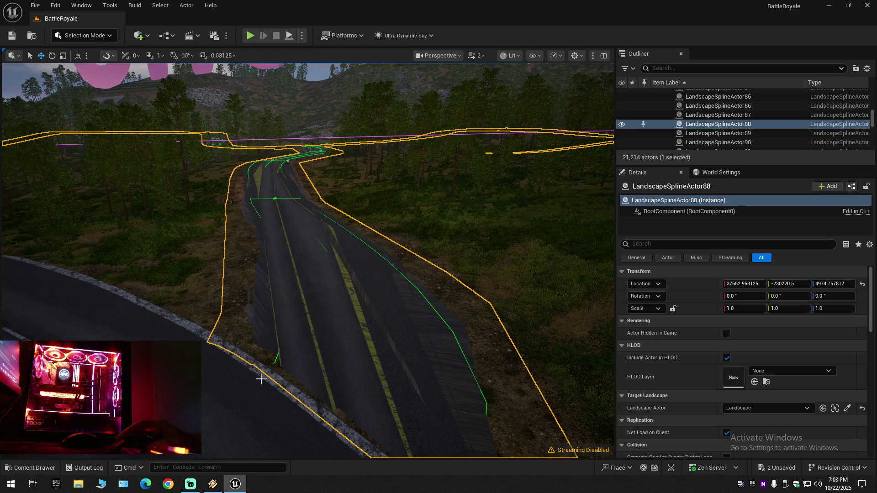
click(42, 469)
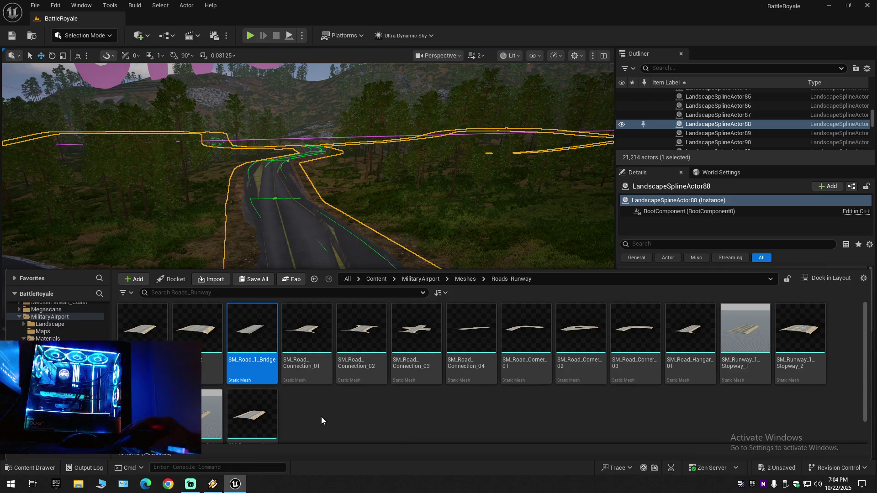
Reopen SM_Road_1, preview it down to LOD 2 at 143 triangles, then close it.
click(138, 334)
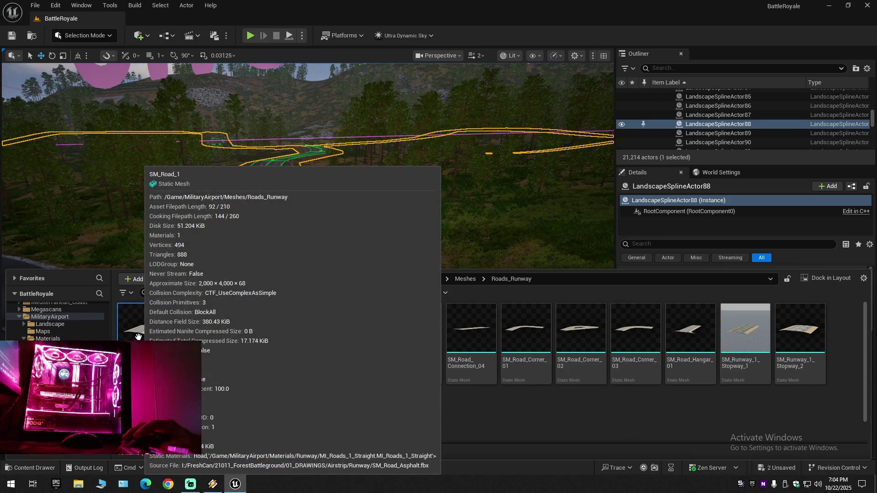
double_click(138, 336)
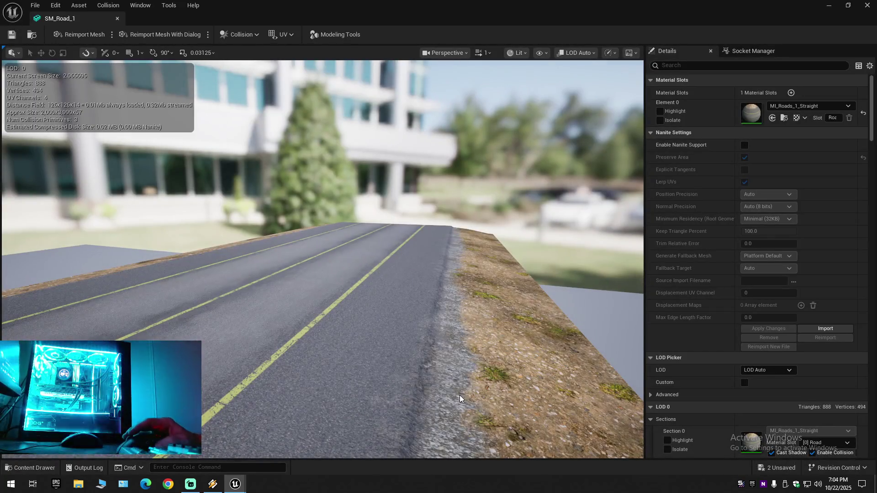
scroll(727, 343, down, 2)
scroll(727, 344, up, 2)
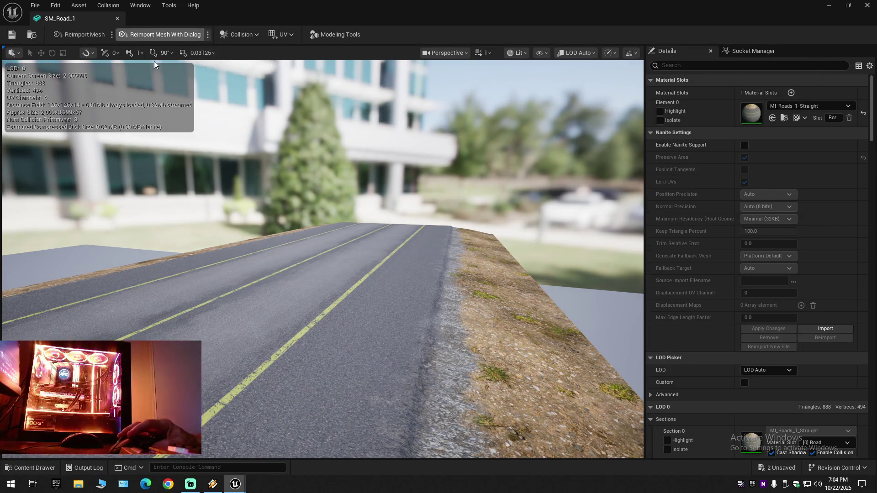
mouse_move(393, 295)
mouse_down()
mouse_move(374, 296)
mouse_move(377, 230)
mouse_move(374, 287)
mouse_up()
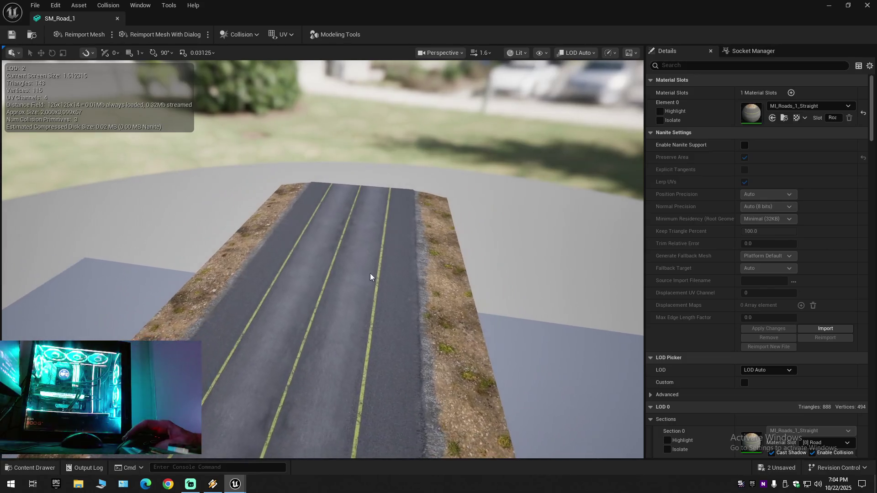
click(119, 20)
click(56, 5)
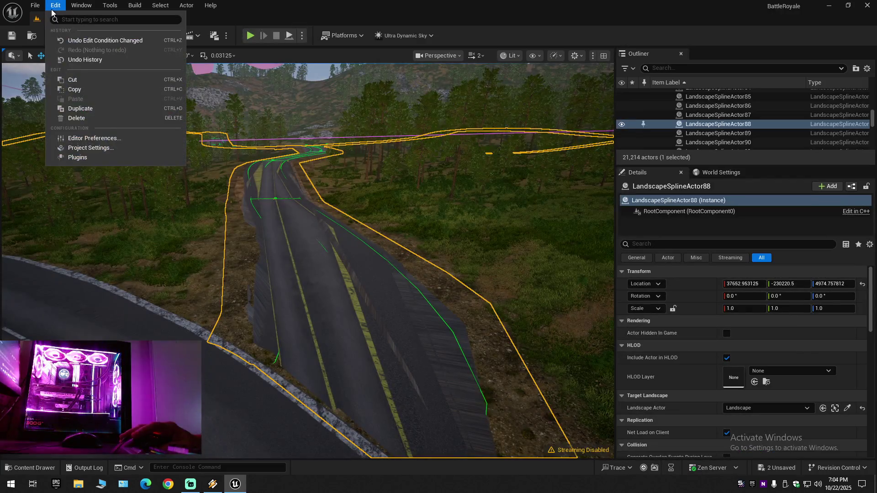
In Project Settings, search 'lod', tick Use Static Mesh Min LOD Per Quality Levels, and close.
click(92, 148)
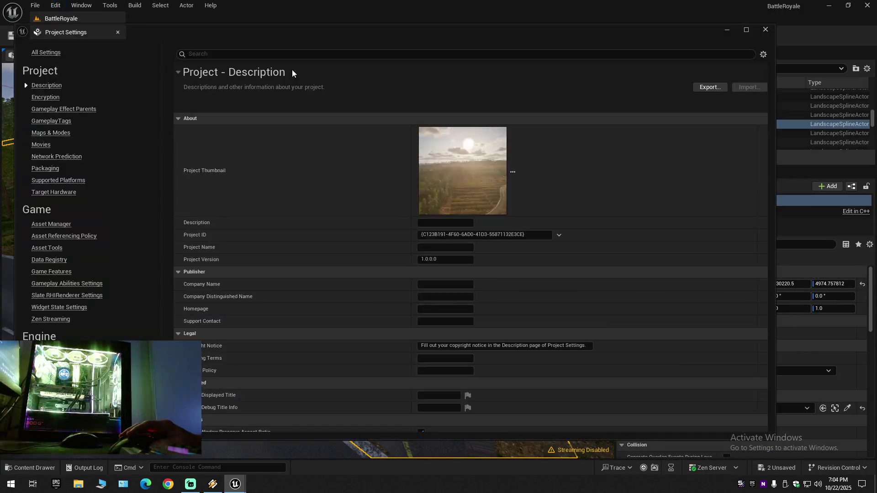
text(lod)
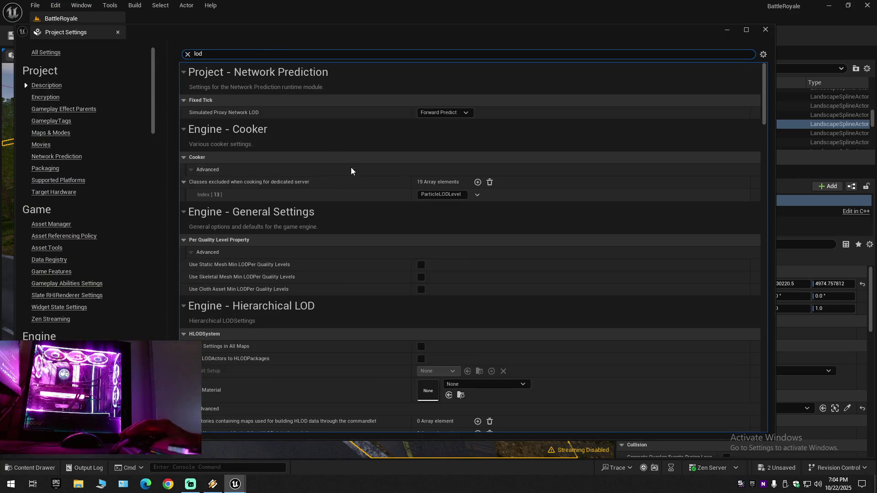
scroll(572, 286, down, 1)
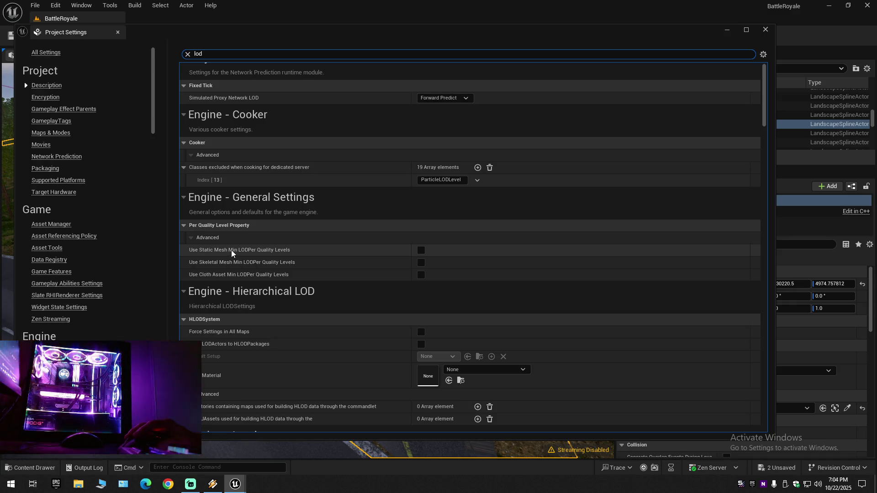
click(420, 251)
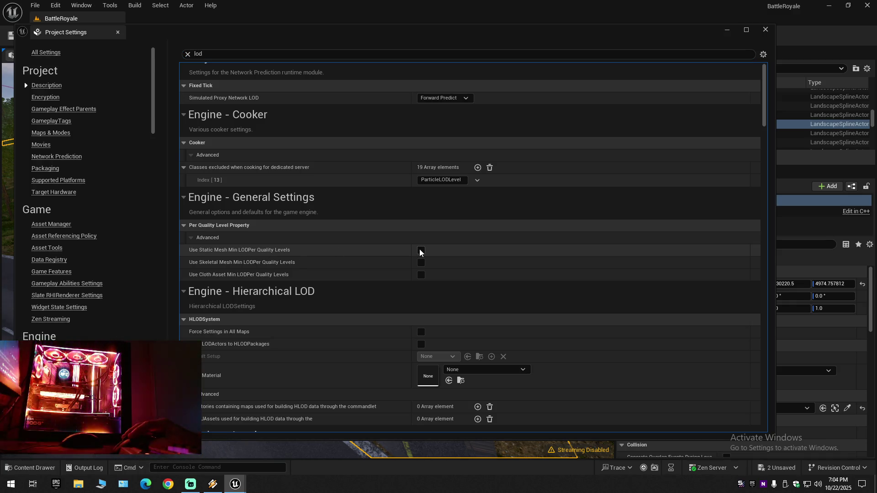
click(421, 251)
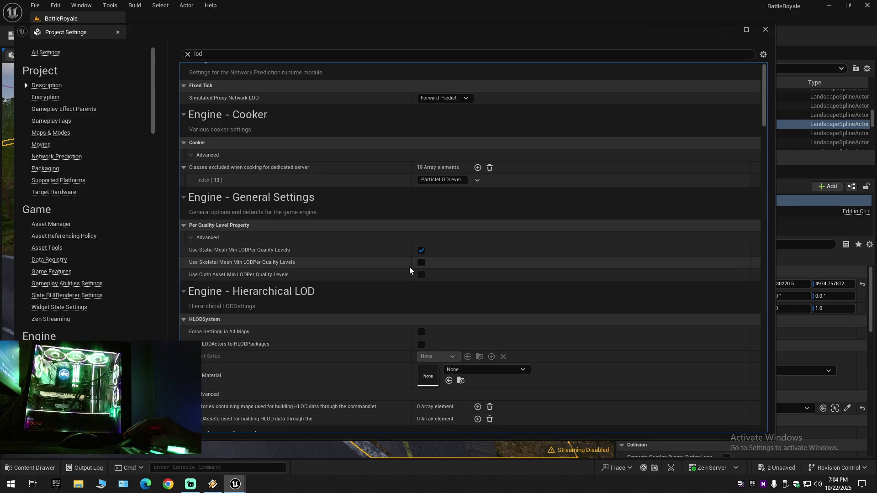
click(117, 32)
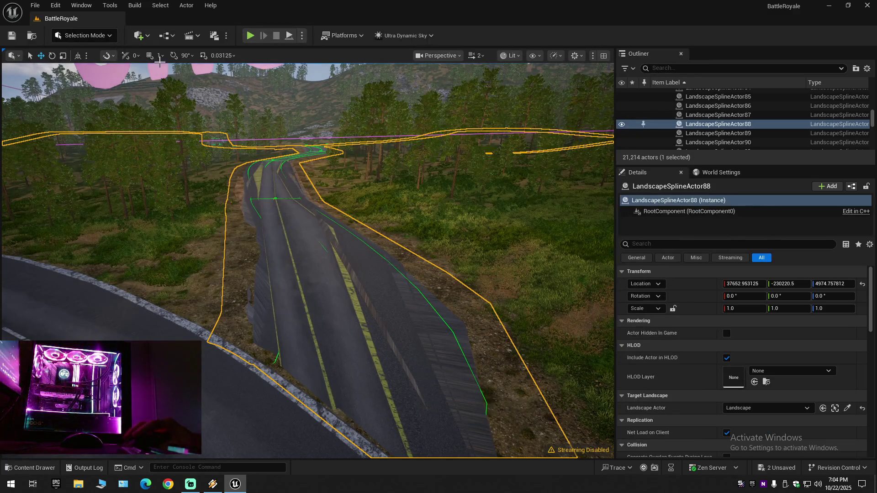
Reopen Project Settings and enter 'd' in its search.
click(56, 5)
click(112, 137)
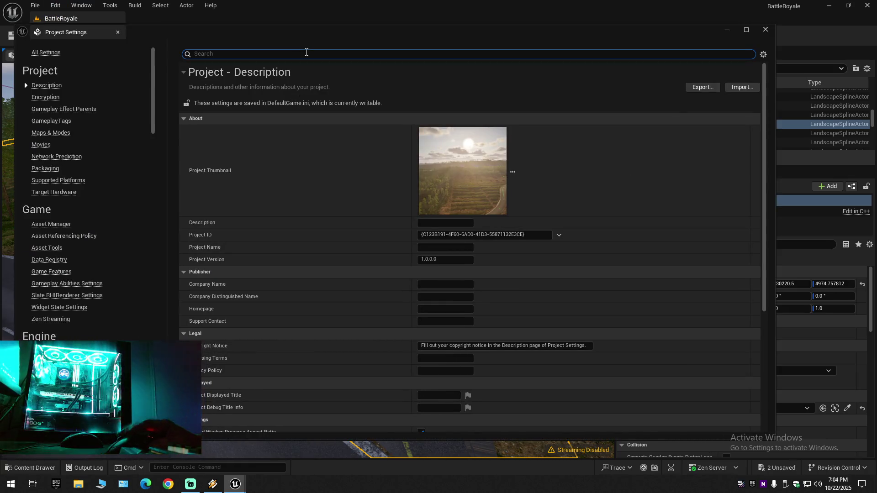
text(lod)
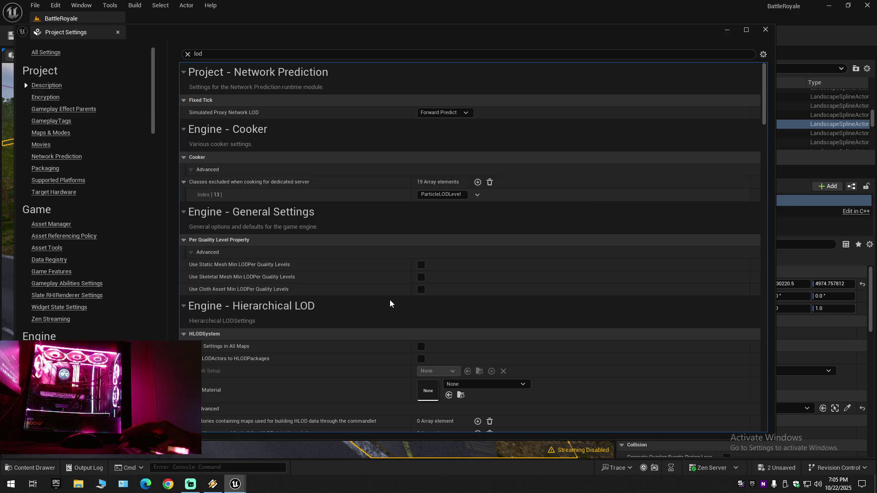
Close Project Settings, then search World Settings for 'd' and clear the search.
click(118, 33)
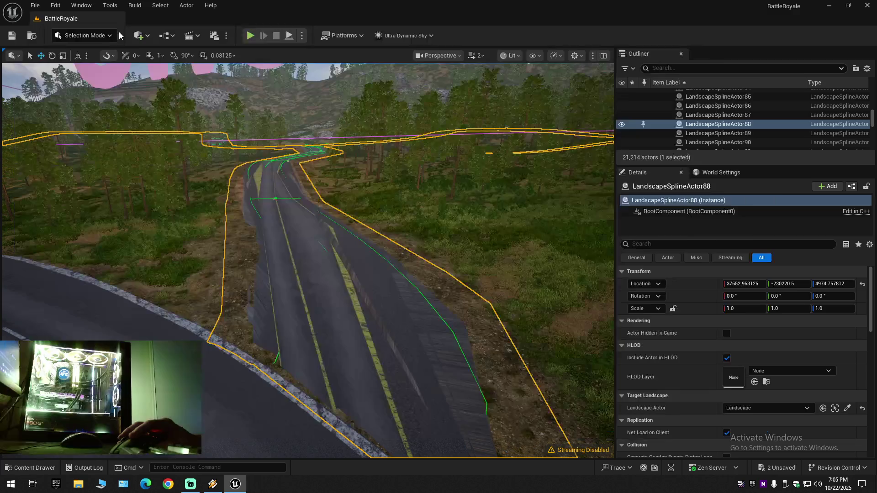
click(725, 175)
click(675, 188)
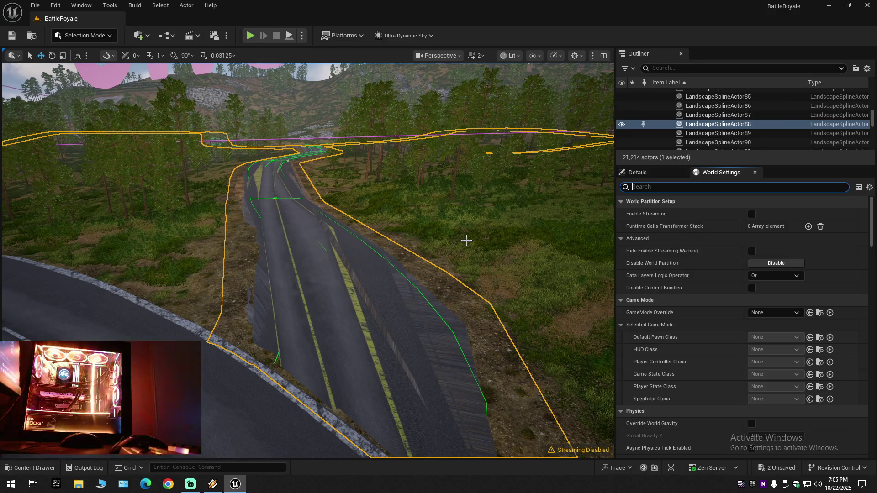
text(lod)
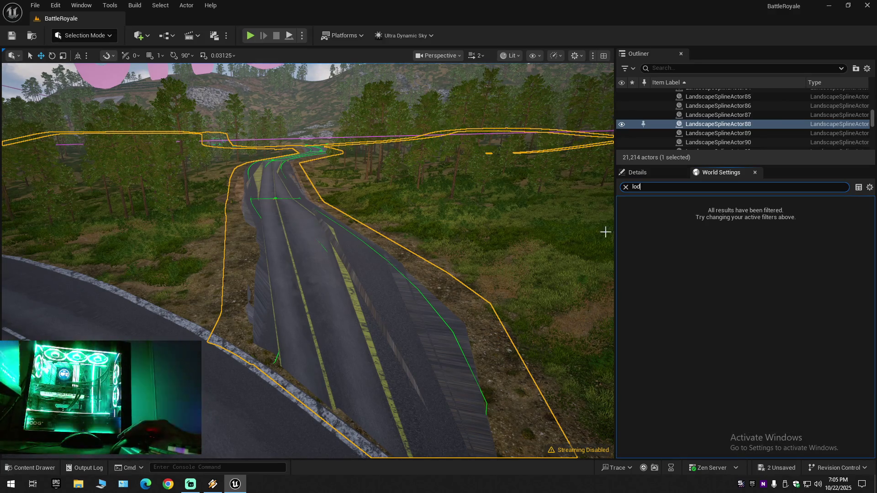
click(625, 188)
Collapse the Outliner to top-level folders and show the MilitaryAirport Meshes folder.
click(867, 68)
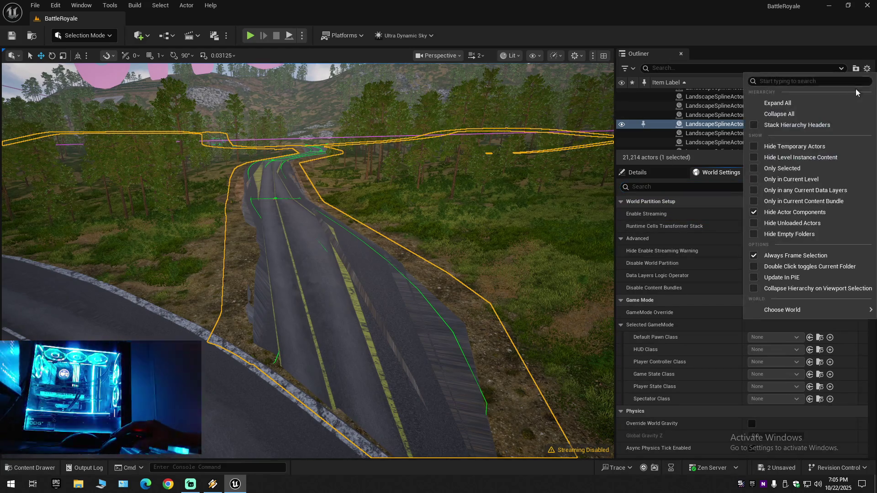
click(788, 114)
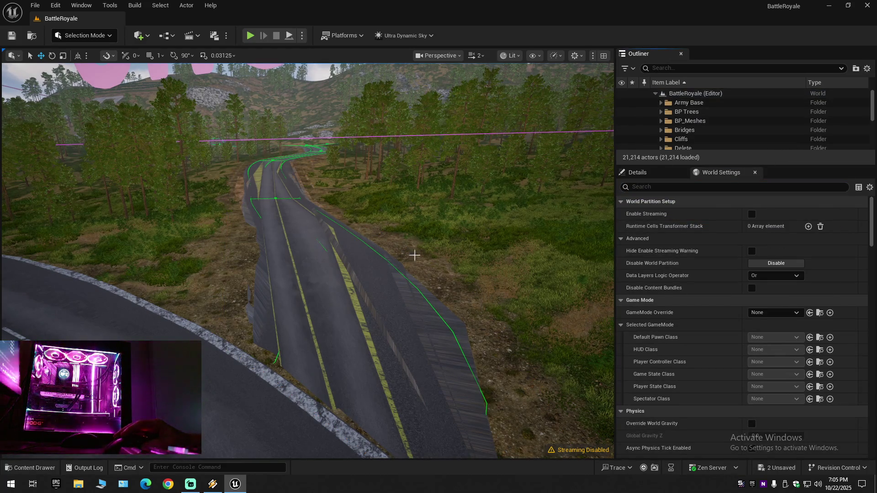
drag(400, 267, 400, 270)
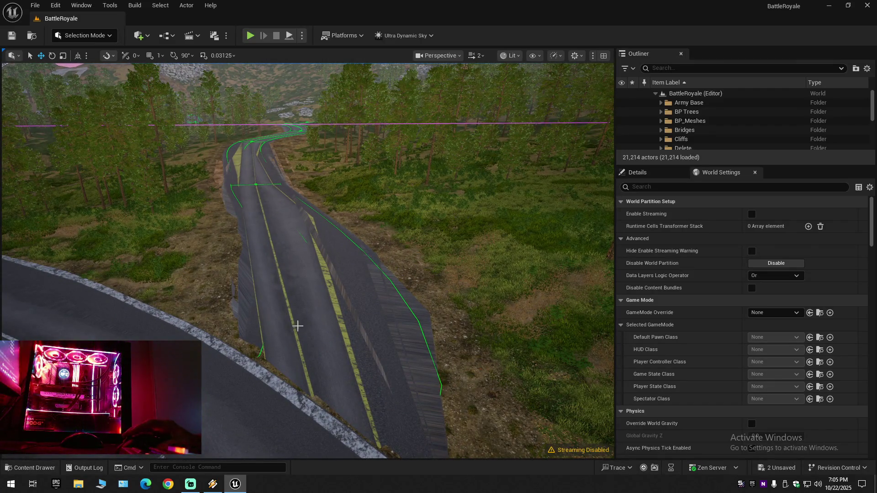
key(ctrl+space)
key(alt+Left)
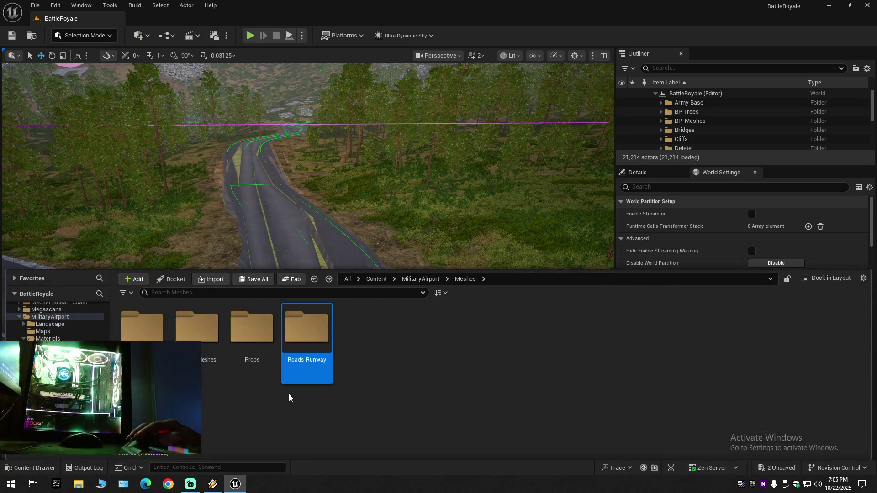
Open MilitaryAirport Materials > Runway and apply MI_Runway_Stopway to the road.
key(alt+Left)
double_click(251, 332)
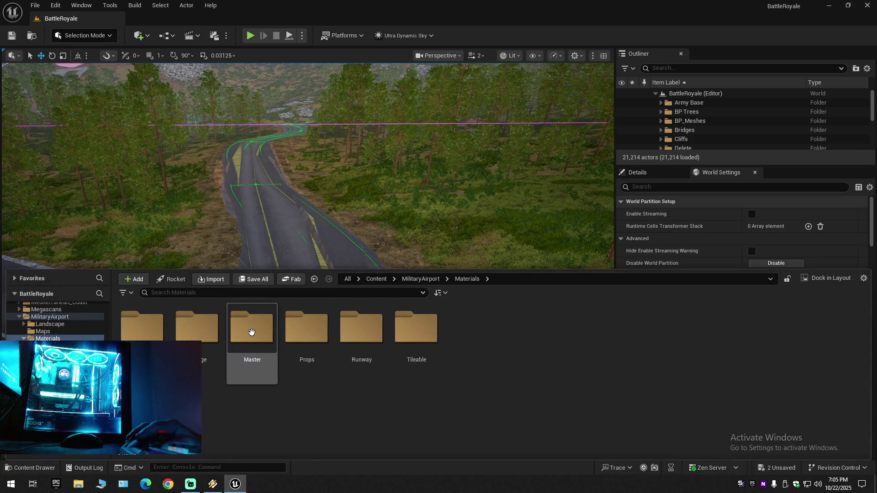
double_click(362, 333)
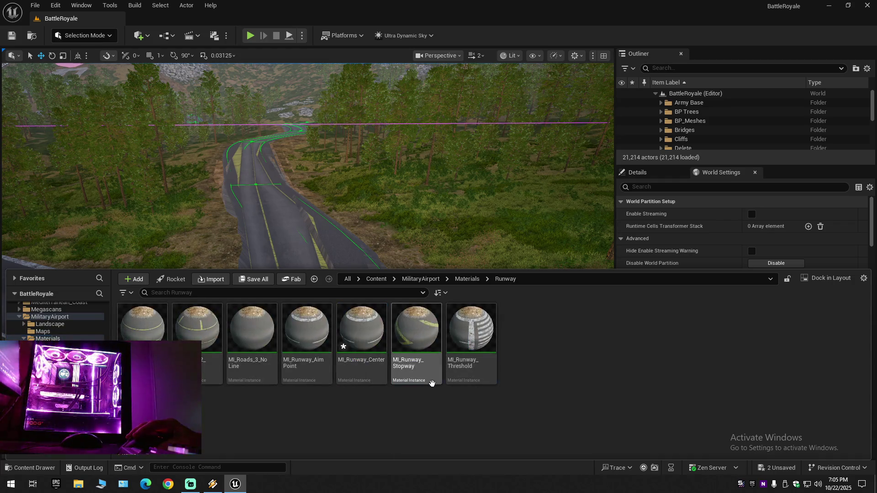
mouse_move(423, 344)
mouse_down()
mouse_move(285, 246)
mouse_move(324, 349)
mouse_up()
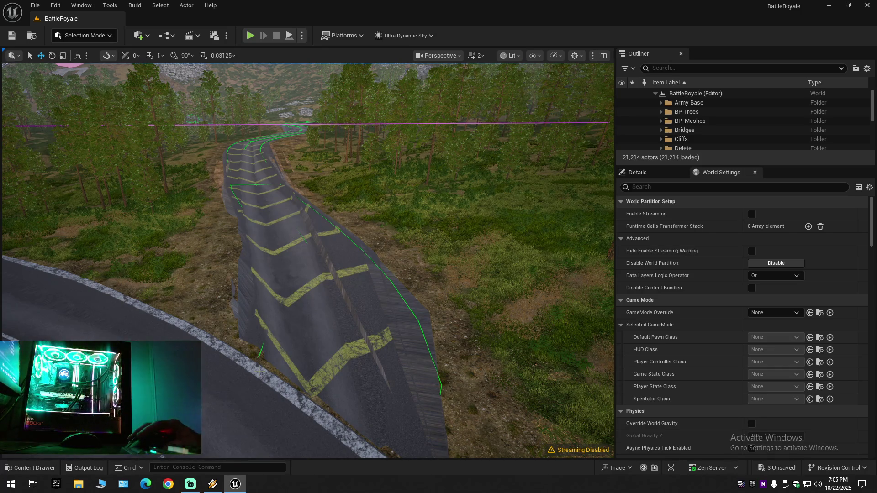
Try other Runway material instances on the road, finishing with MI_Runway_Center.
click(32, 467)
mouse_move(197, 328)
mouse_down()
mouse_move(260, 301)
mouse_move(303, 251)
mouse_move(281, 328)
mouse_move(303, 254)
mouse_move(271, 316)
mouse_up()
click(40, 468)
click(32, 468)
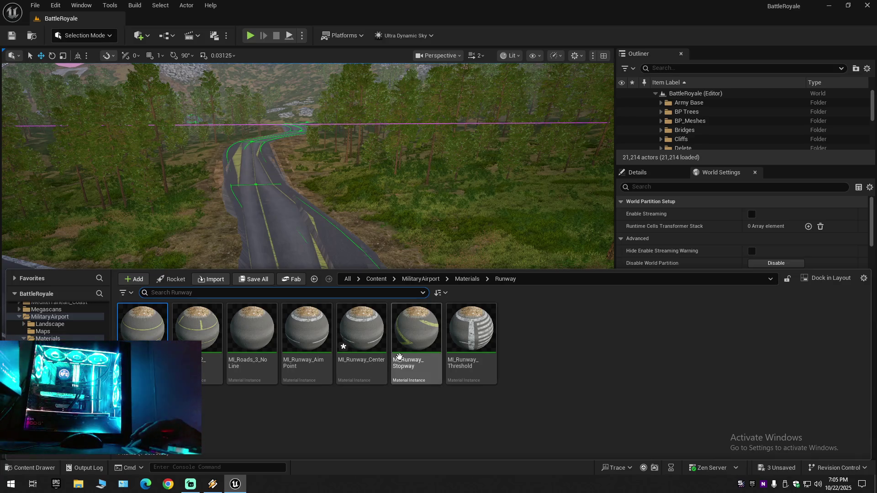
mouse_move(361, 327)
mouse_down()
mouse_move(323, 273)
mouse_move(286, 253)
mouse_move(343, 358)
mouse_up()
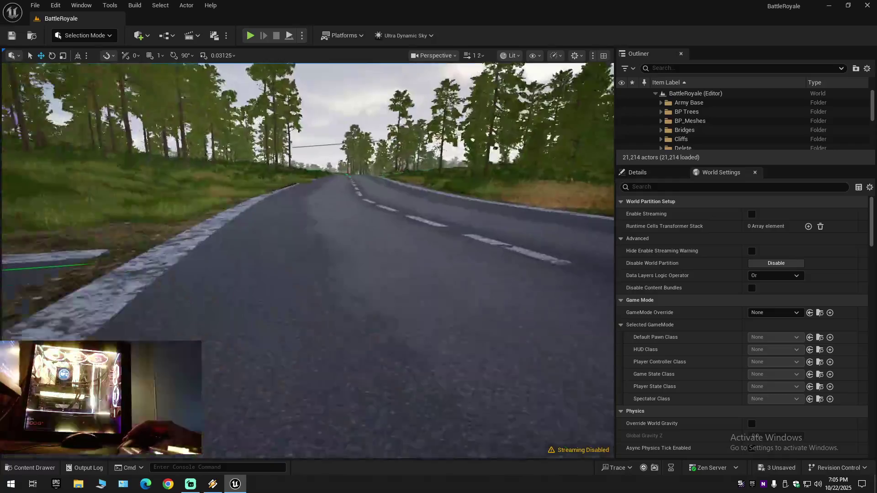
Fly along the road to inspect its new dashed white centre lines.
scroll(307, 261, down, 2)
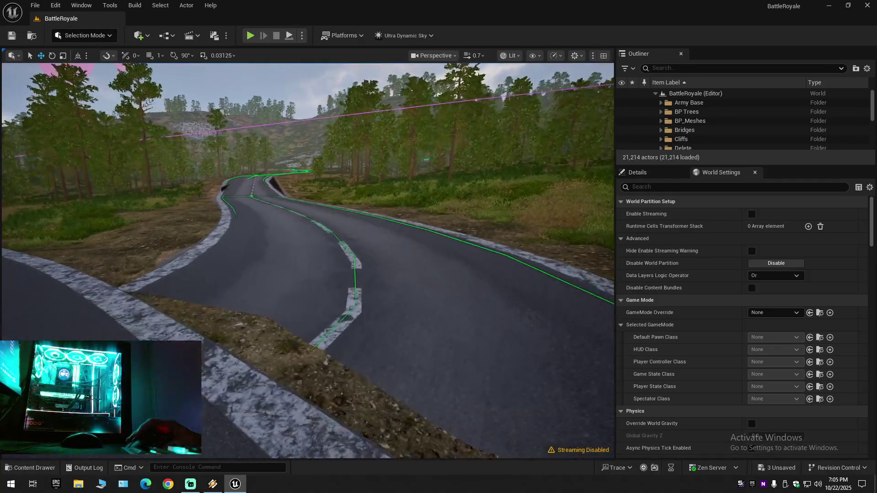
scroll(307, 260, up, 1)
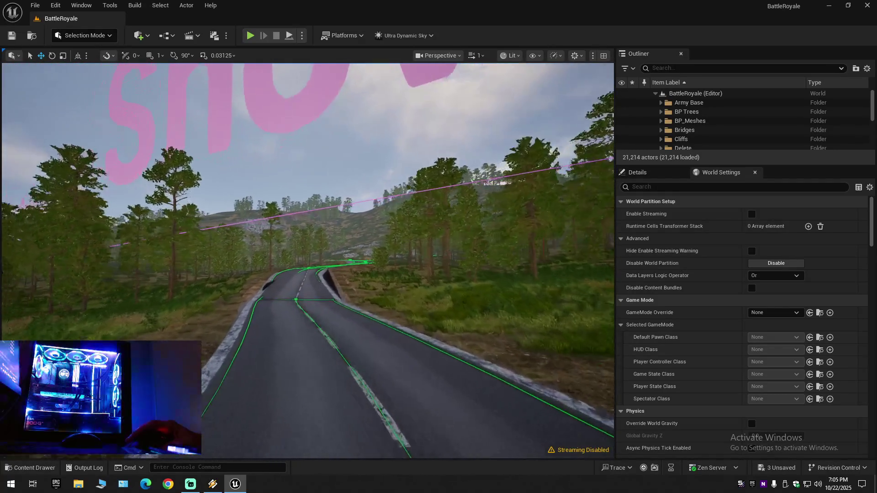
scroll(306, 260, up, 2)
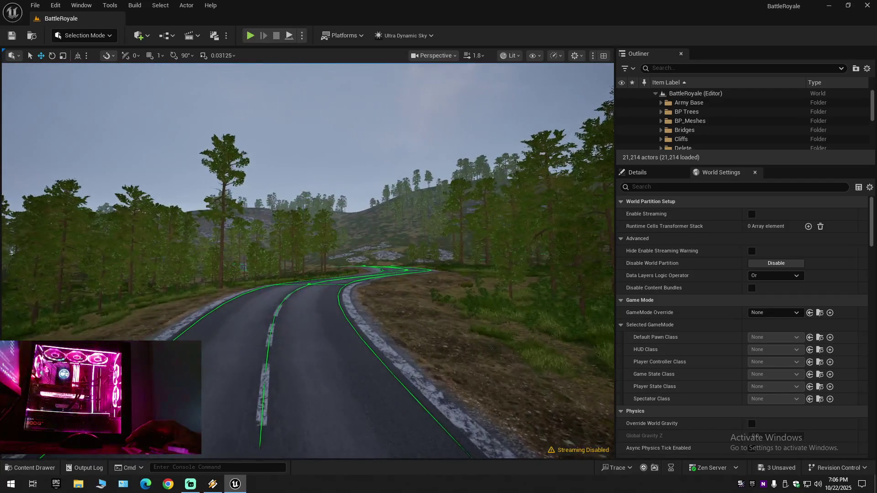
scroll(306, 260, down, 2)
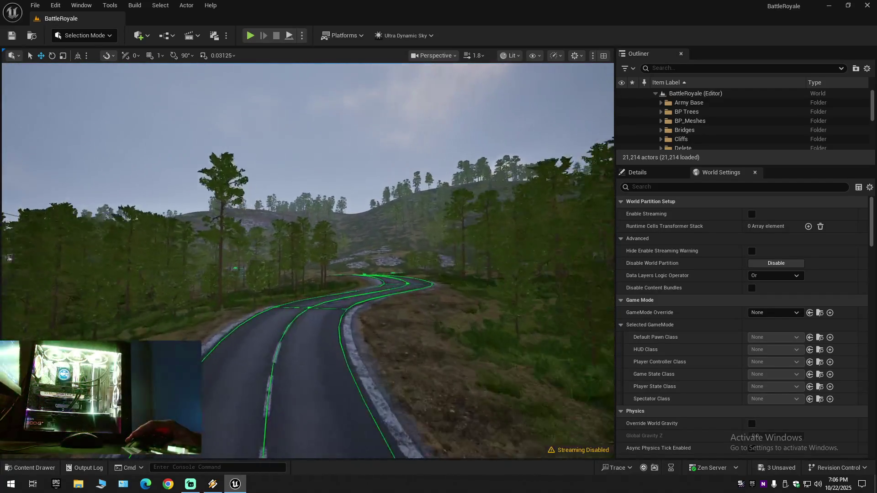
key(w)
scroll(306, 261, down, 3)
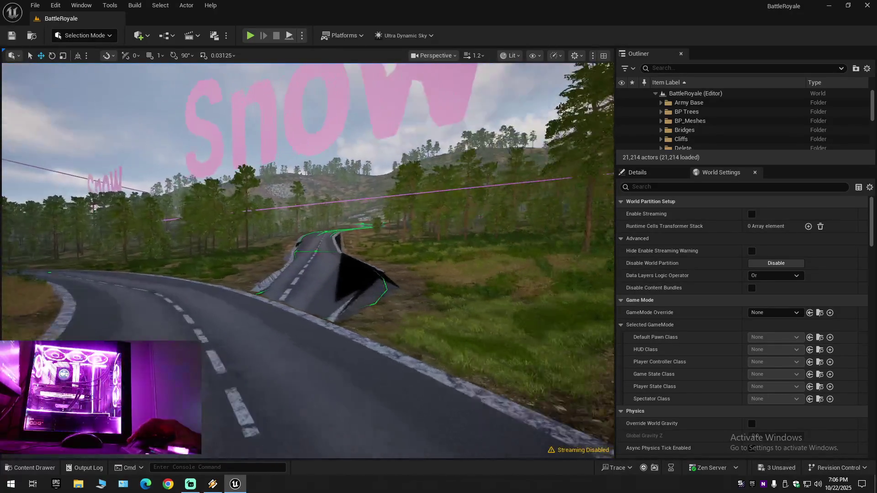
key(w)
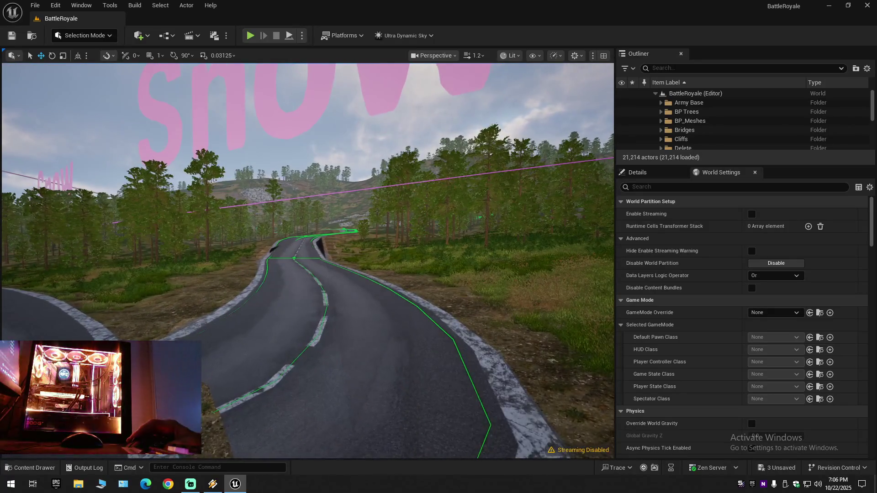
key(w)
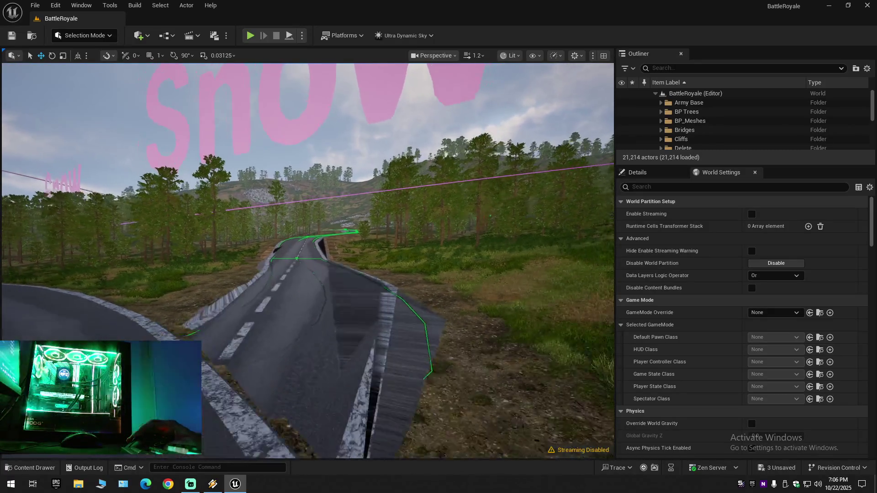
Rise above the far road section and select the spline actor LandscapeSplineActor88.
scroll(307, 260, down, 1)
scroll(307, 260, up, 1)
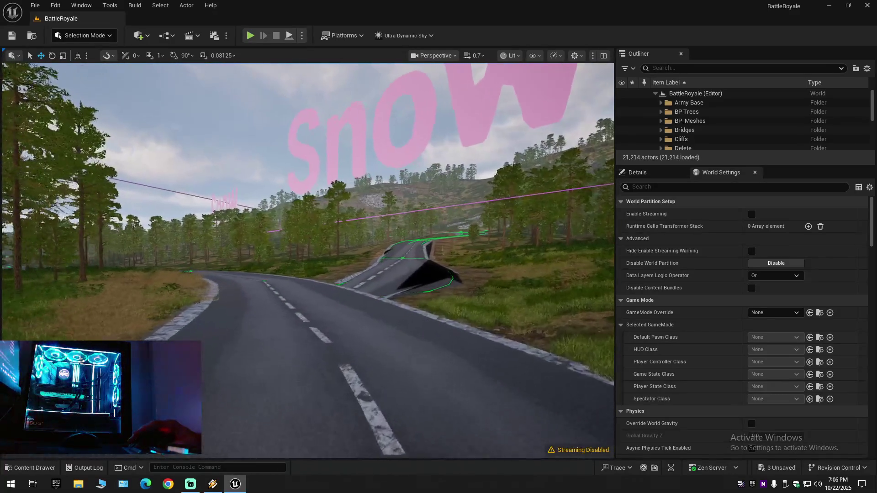
key(w)
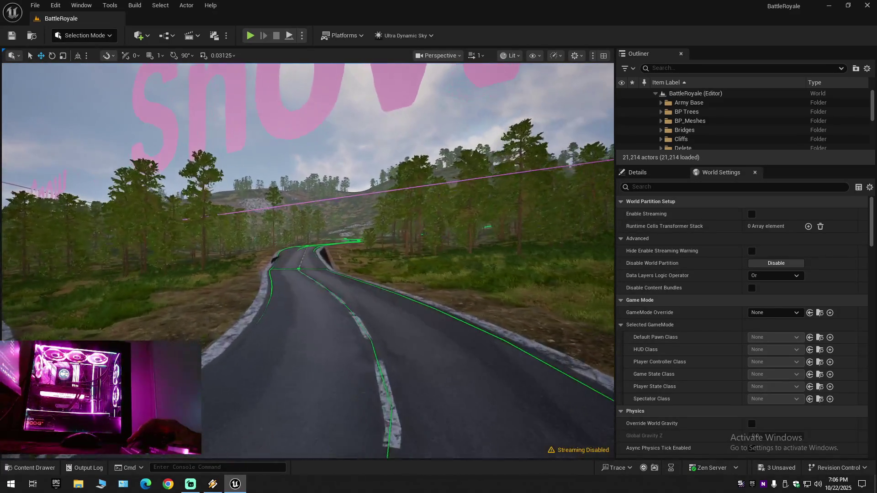
key(e)
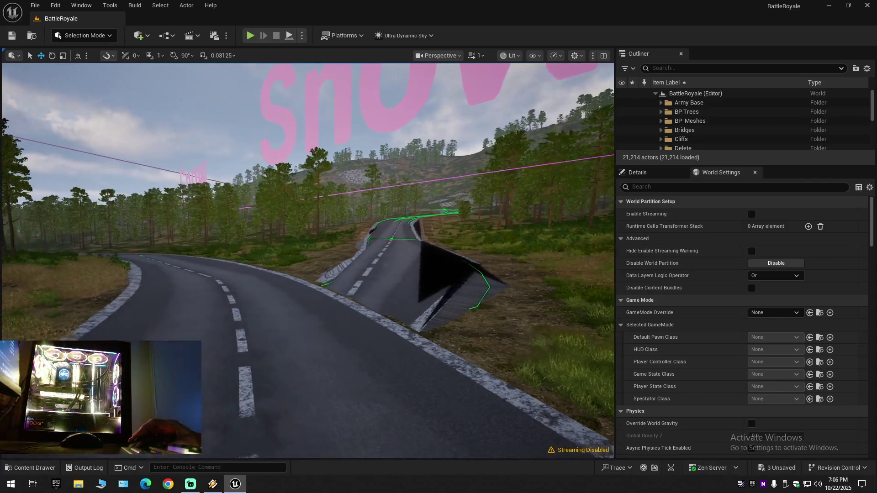
click(354, 341)
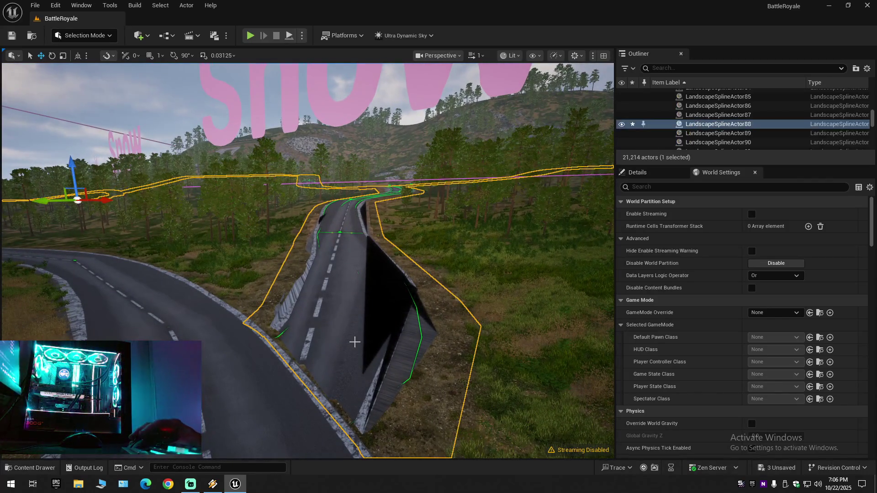
click(87, 36)
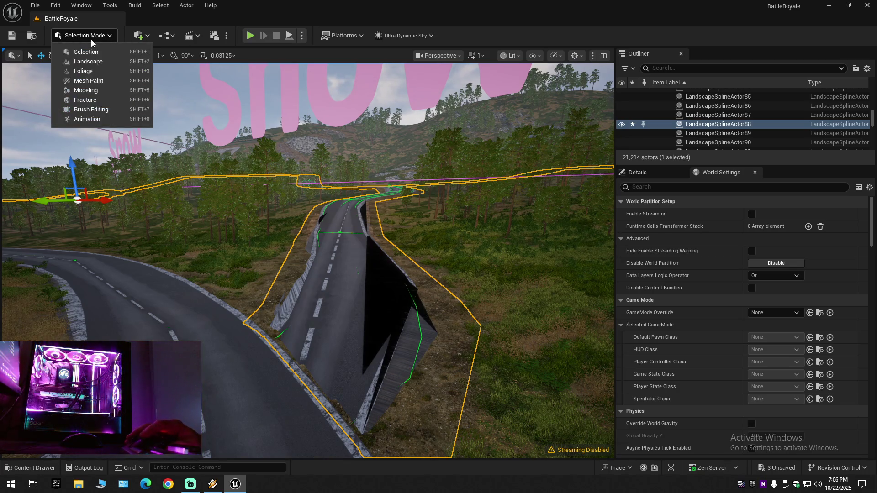
click(108, 64)
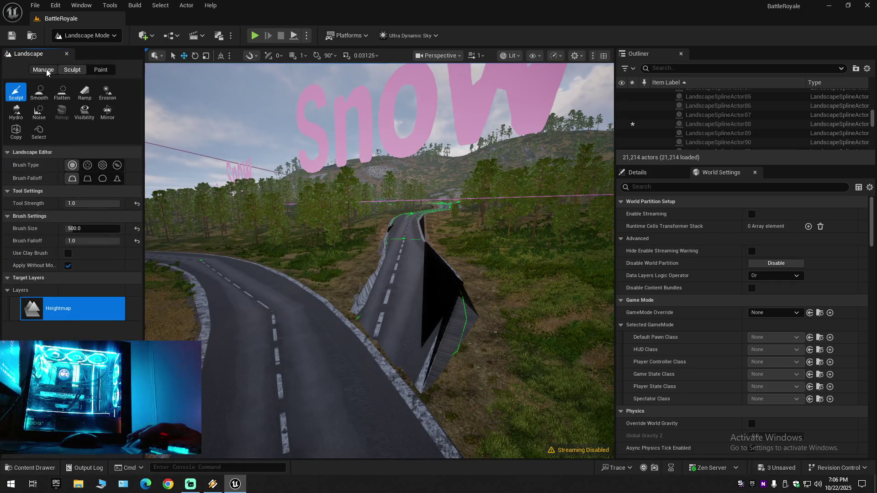
click(43, 70)
click(62, 112)
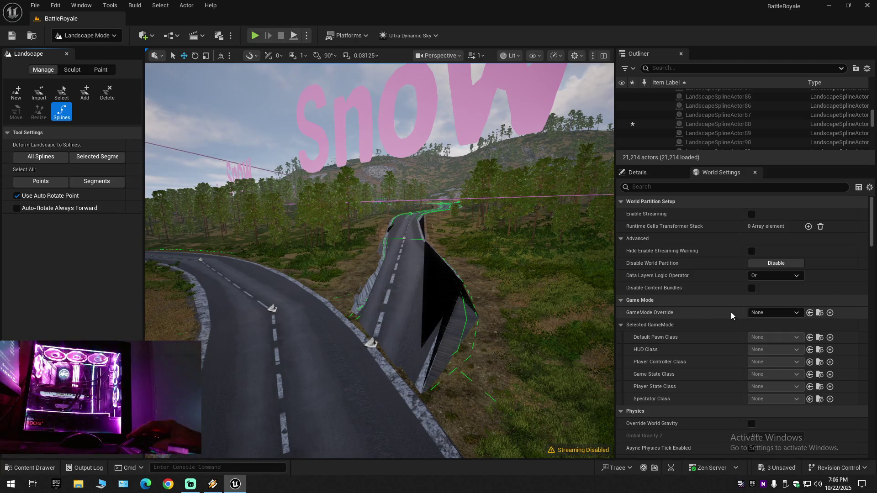
click(639, 173)
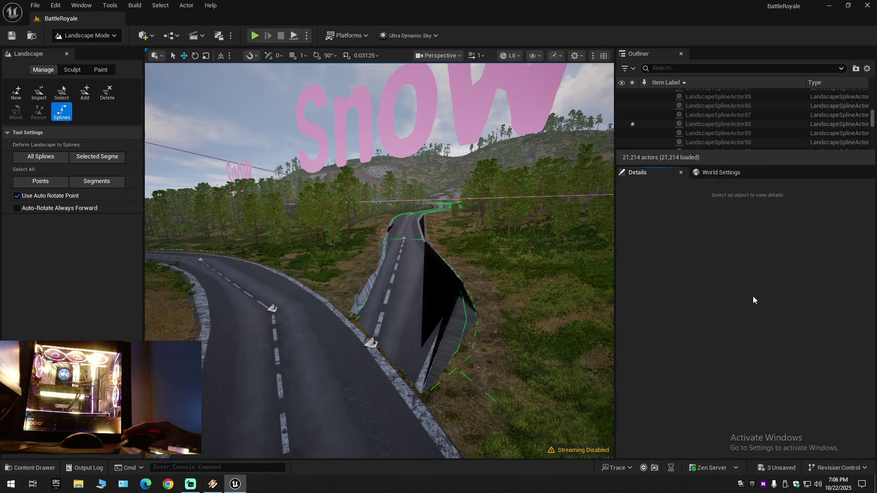
click(412, 293)
key(ctrl+a)
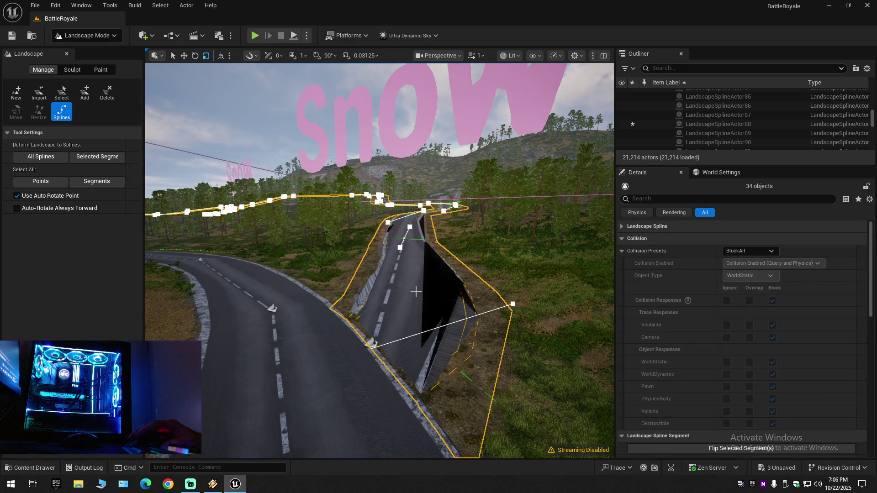
scroll(759, 361, down, 10)
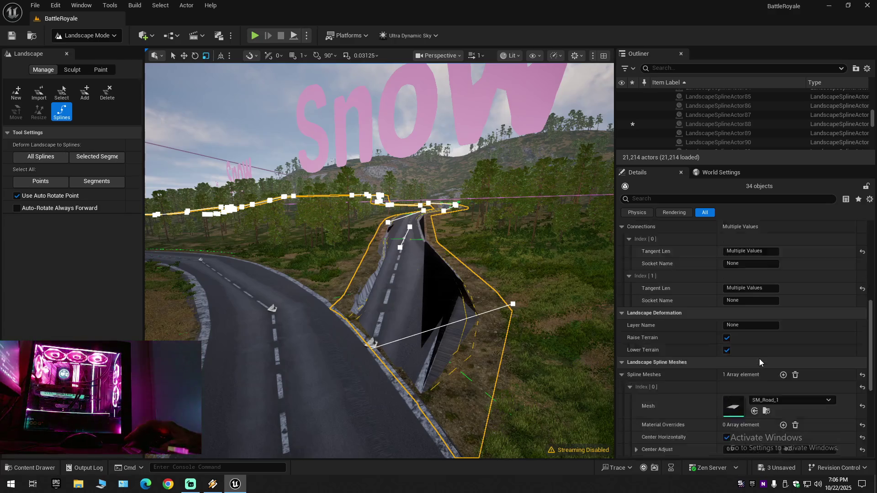
scroll(759, 358, down, 1)
click(792, 298)
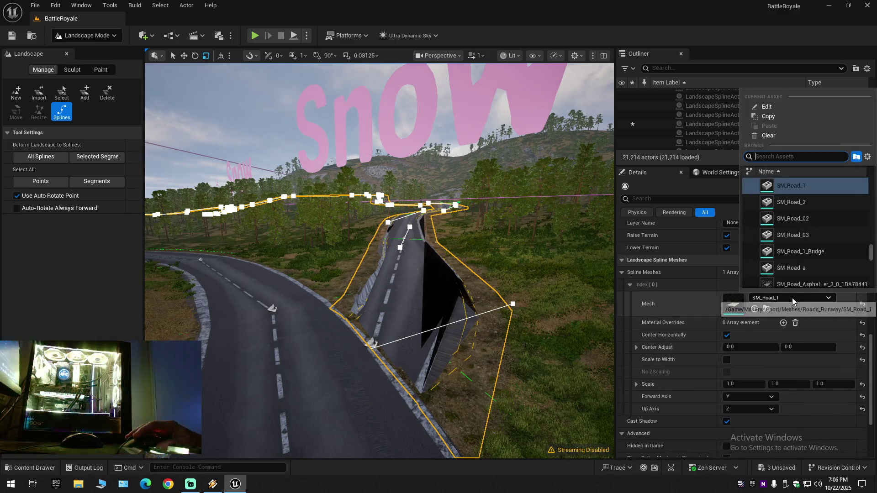
click(861, 303)
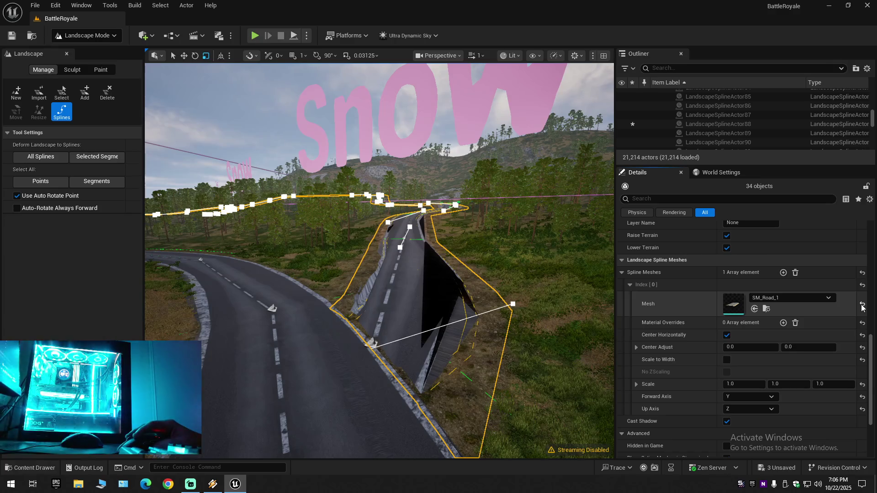
drag(481, 267, 335, 185)
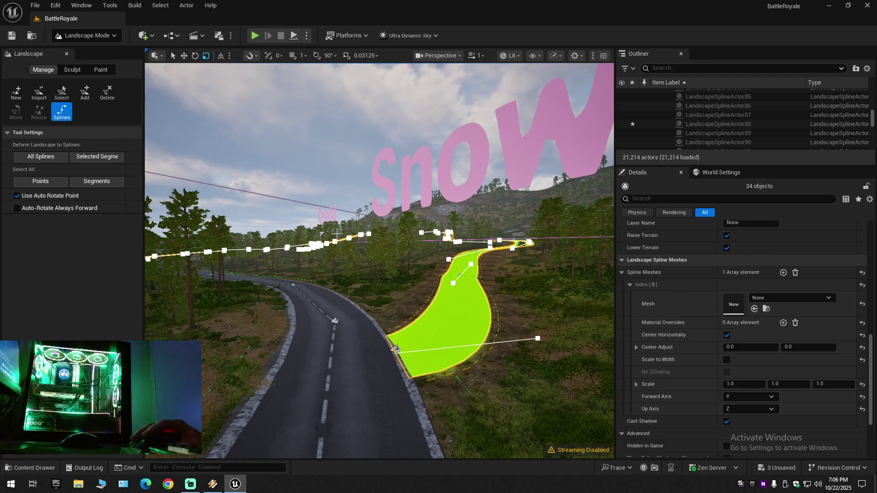
drag(337, 234, 320, 215)
key(ctrl+z)
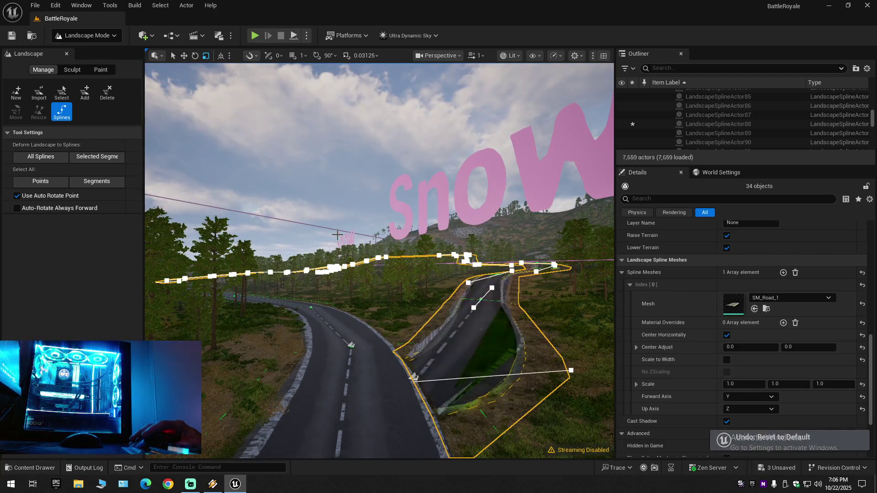
scroll(702, 357, down, 4)
scroll(702, 353, up, 10)
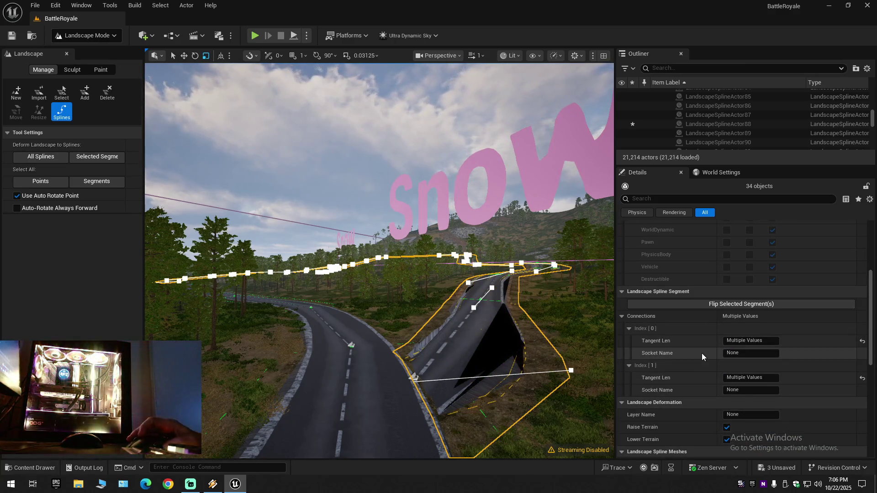
scroll(702, 352, up, 3)
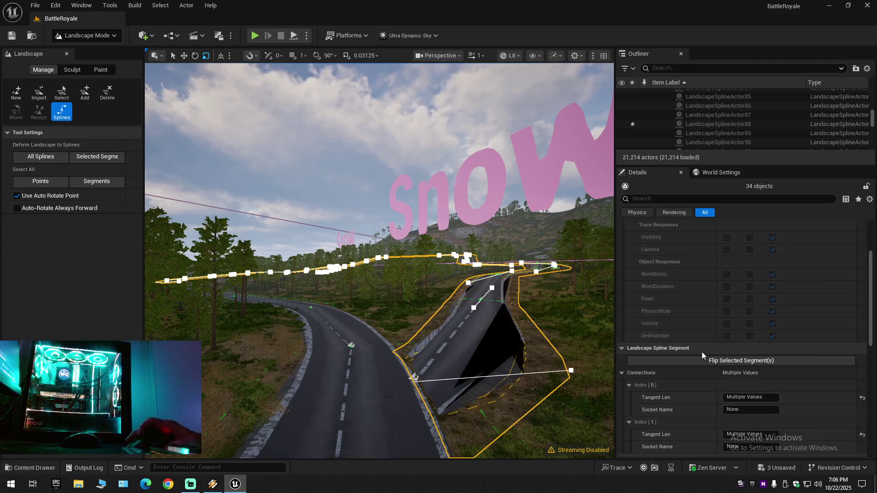
scroll(701, 351, down, 10)
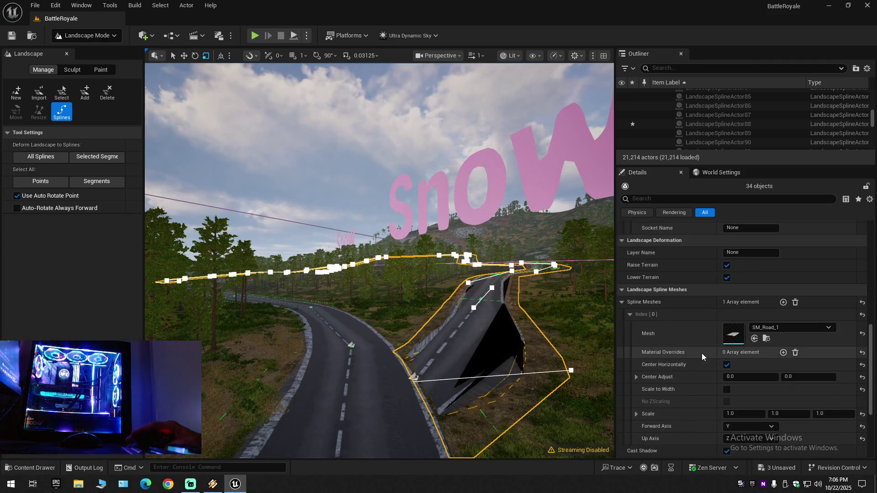
scroll(697, 356, down, 6)
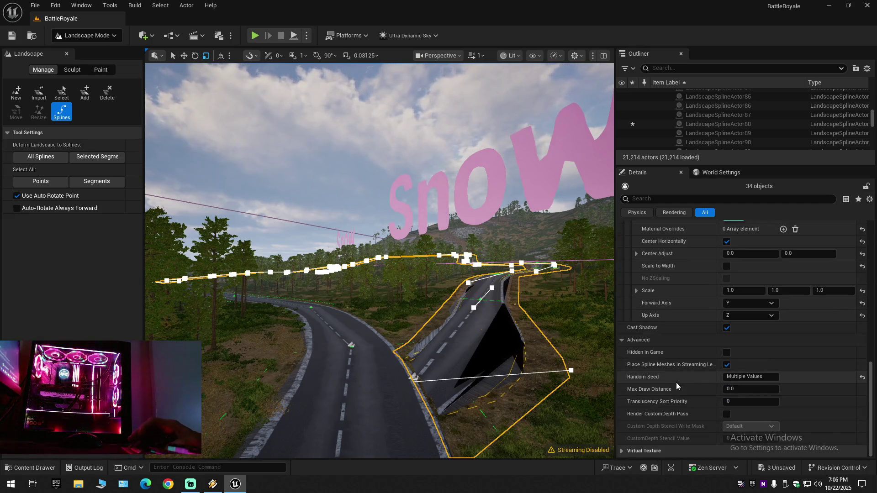
click(85, 35)
click(90, 49)
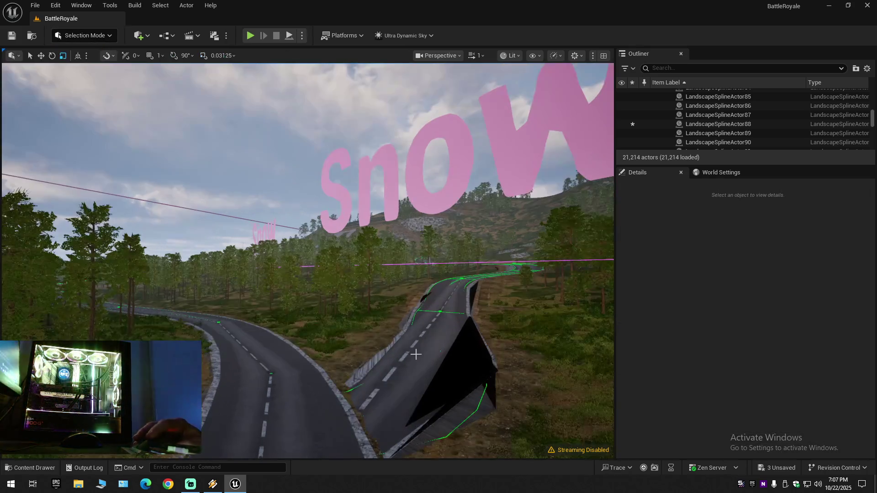
Select LandscapeSplineActor88 on the road and scroll through its Details.
click(417, 354)
scroll(688, 394, down, 3)
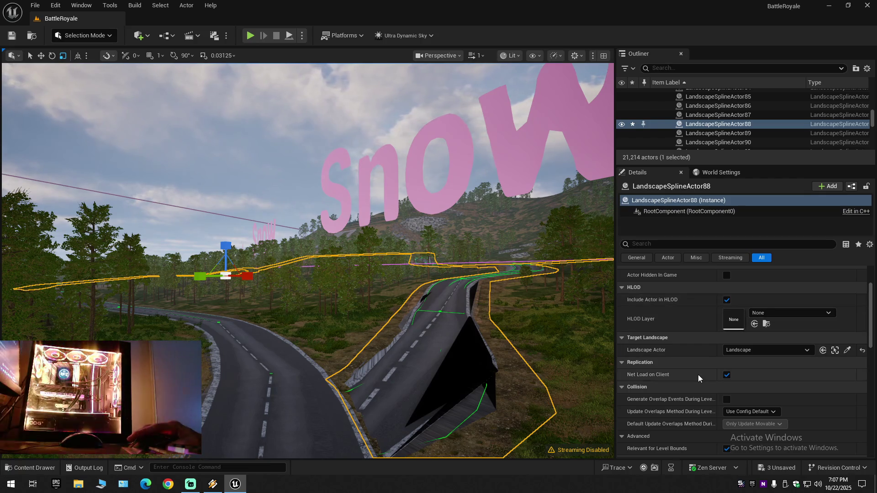
scroll(698, 375, down, 7)
scroll(698, 375, down, 9)
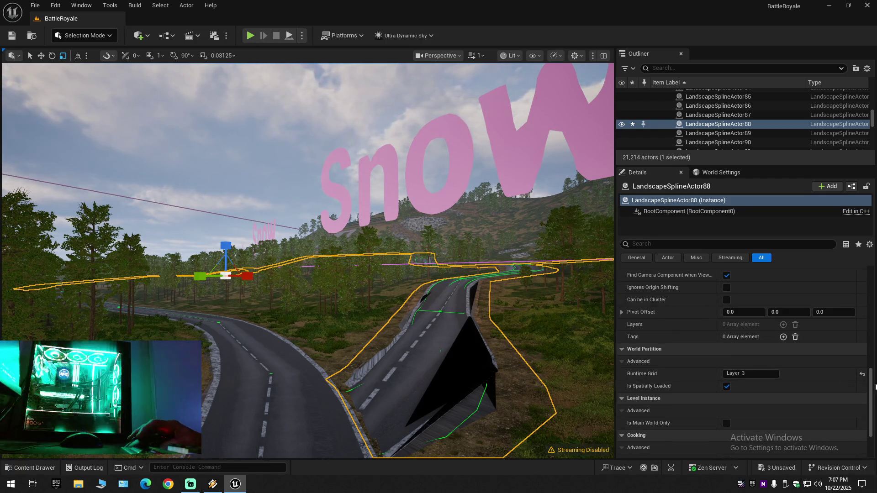
mouse_move(871, 391)
mouse_down()
mouse_move(871, 425)
mouse_move(874, 272)
mouse_up()
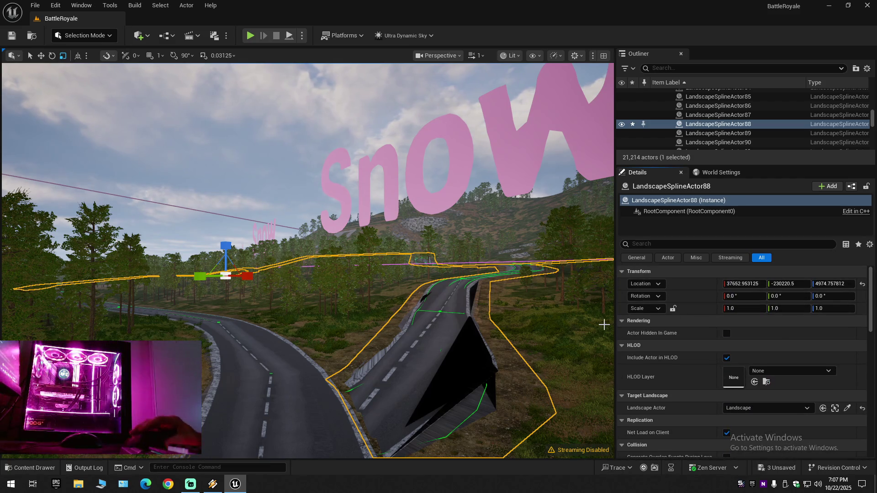
Fly the view forward along the road and list the available HLOD layer assets.
right_click(456, 303)
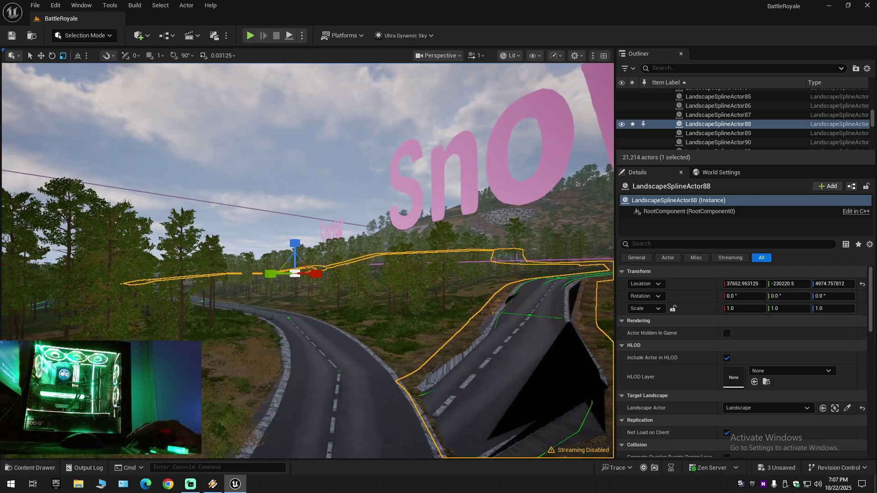
mouse_move(441, 333)
mouse_down()
mouse_move(444, 312)
mouse_move(440, 333)
mouse_up()
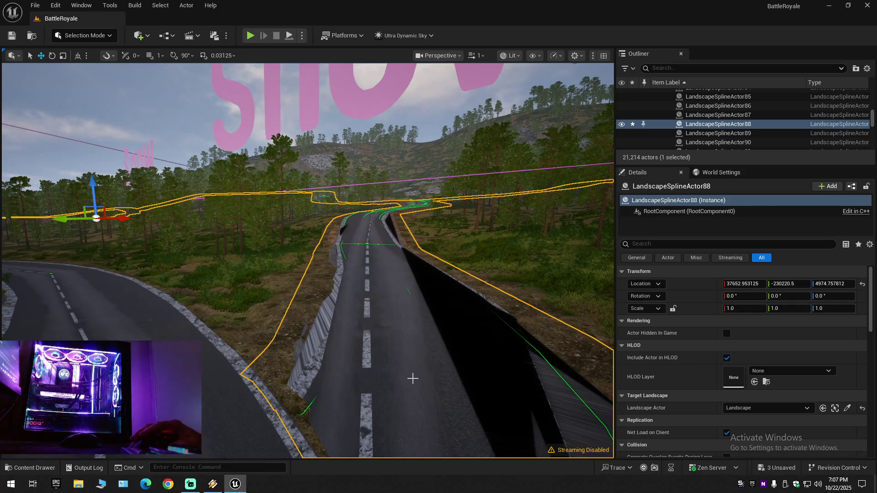
click(758, 369)
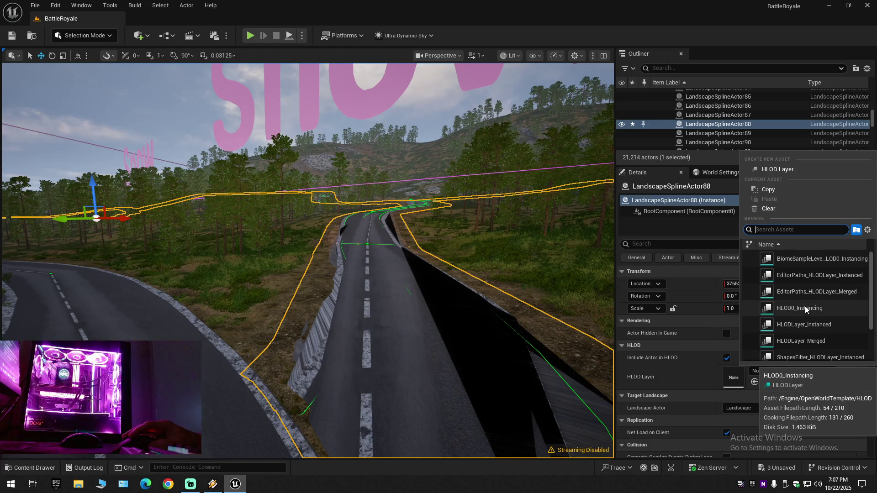
Try HLOD0_Instancing then reset HLOD Layer to None, and reassign Target Landscape to Landscape.
key(Escape)
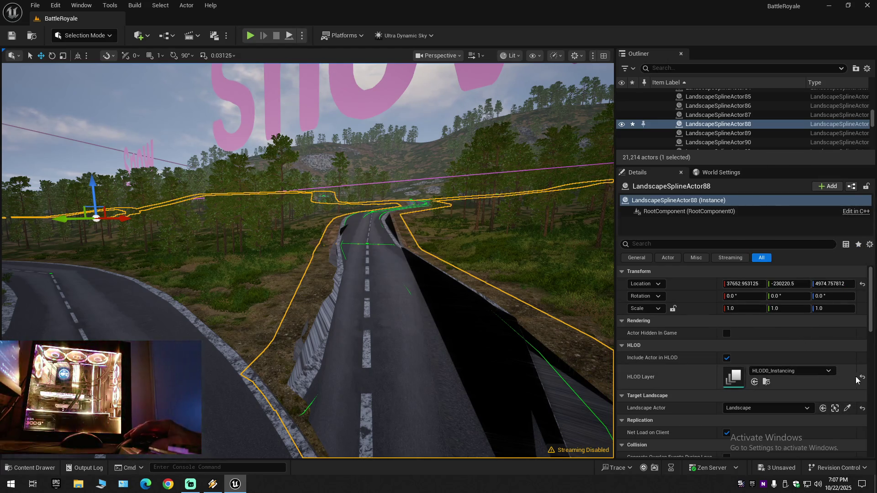
click(862, 378)
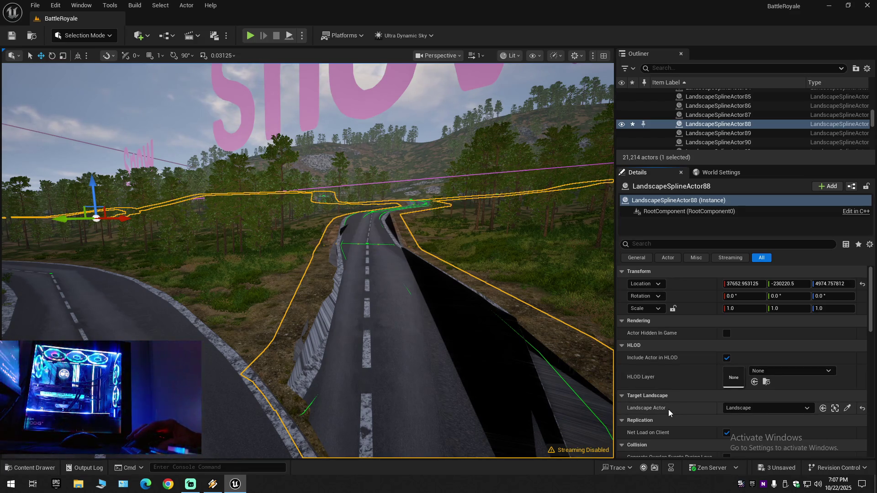
click(760, 409)
click(761, 411)
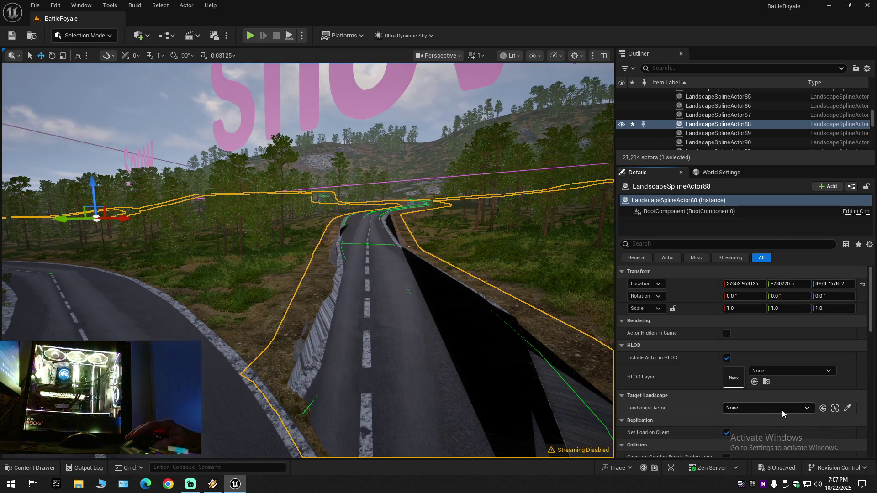
click(780, 408)
click(749, 300)
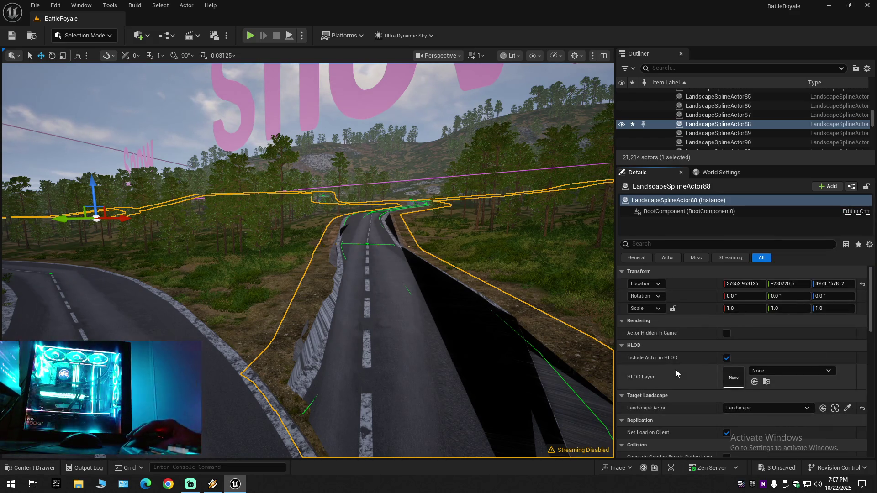
Inspect the RootComponent properties, then show the MilitaryAirport Runway material instances in the Content Drawer.
click(685, 211)
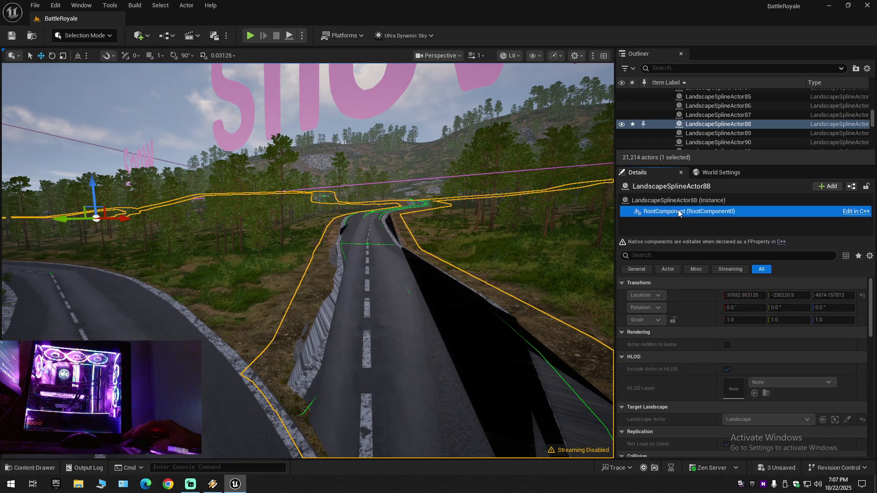
scroll(820, 330, down, 10)
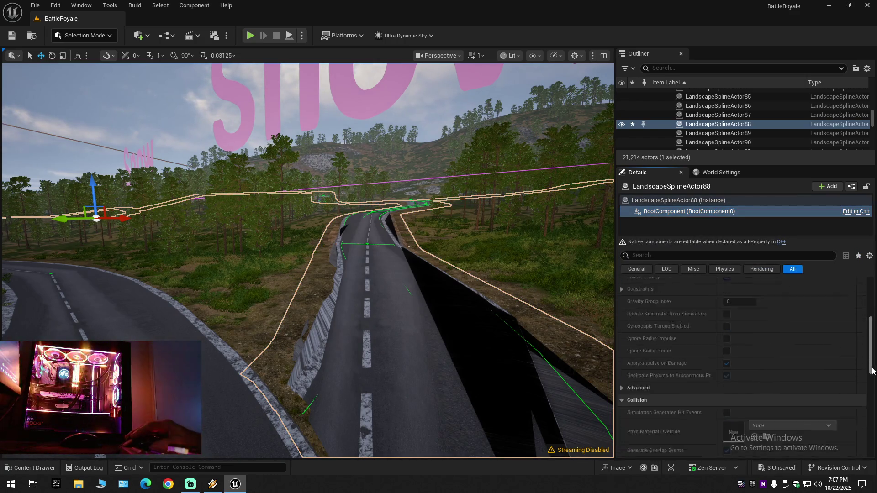
scroll(753, 319, up, 10)
click(720, 202)
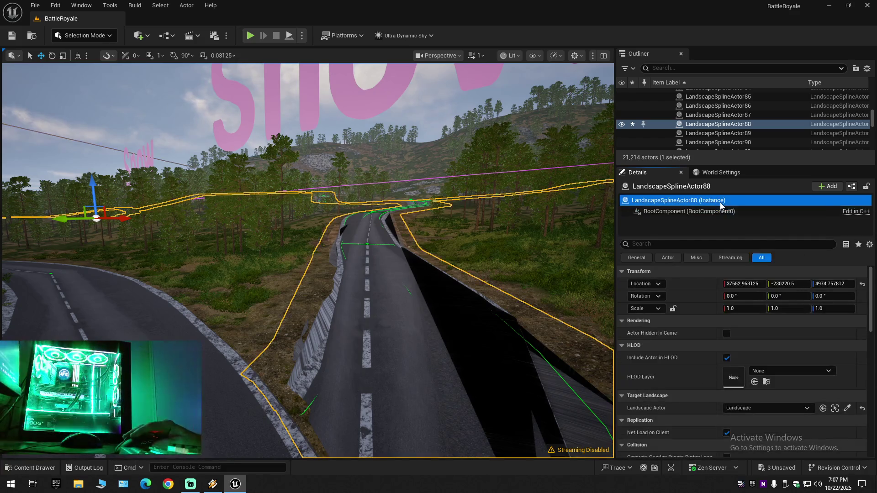
drag(867, 312, 869, 454)
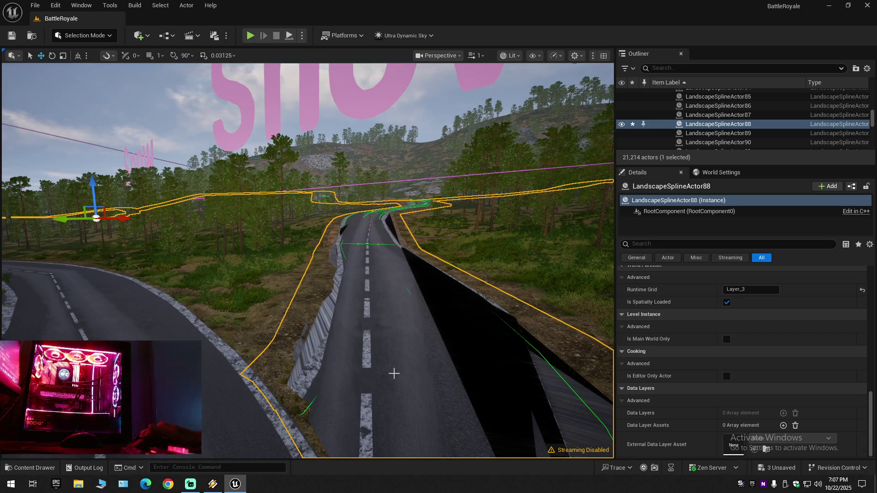
click(30, 468)
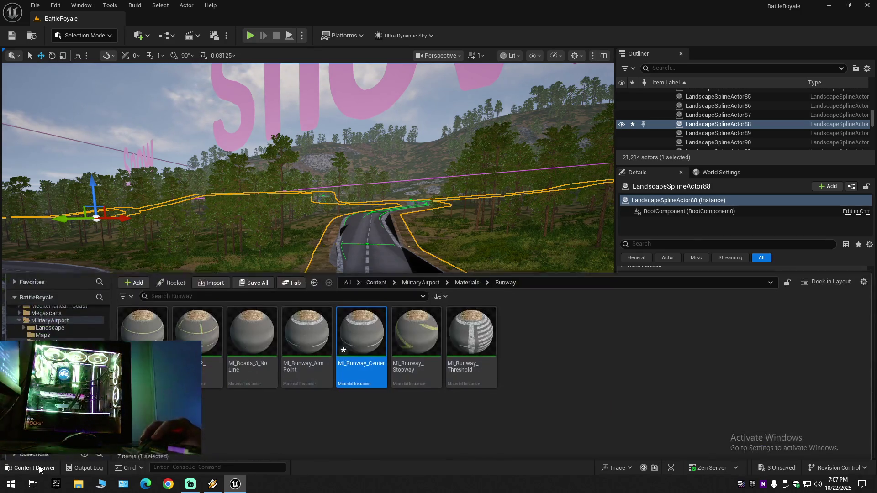
Go back up from the Runway materials to the MilitaryAirport folder.
click(48, 338)
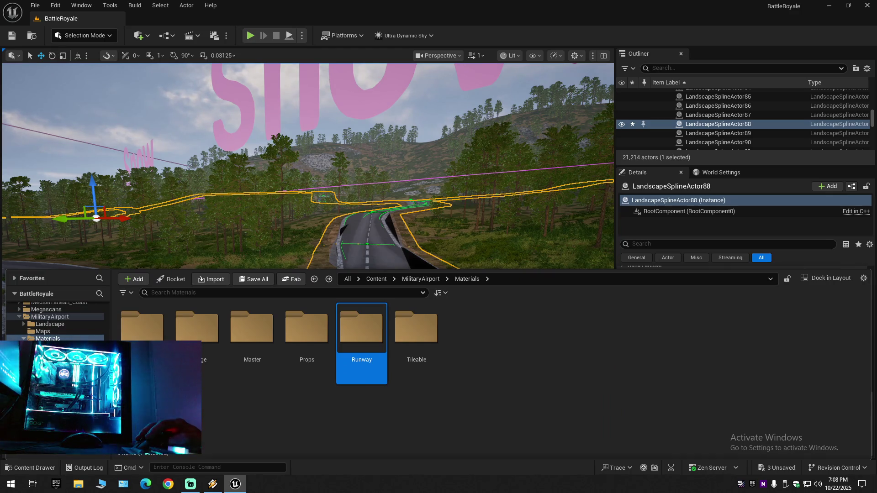
key(alt+Left)
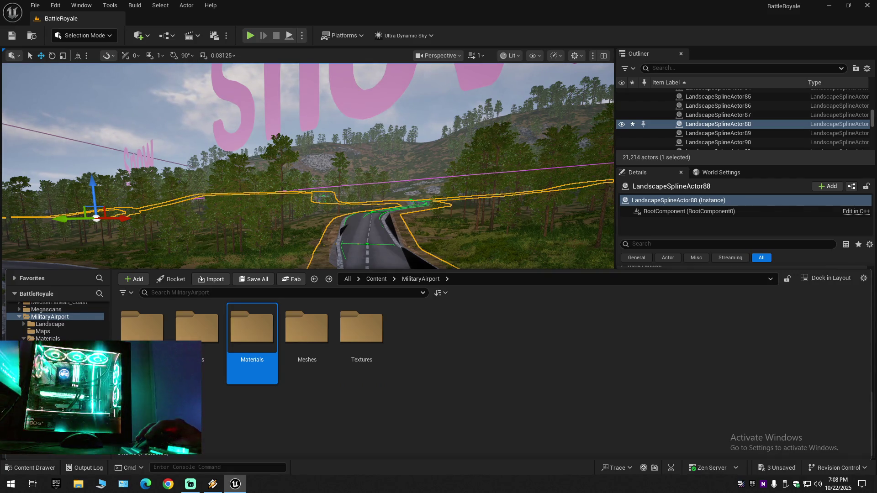
scroll(55, 319, down, 2)
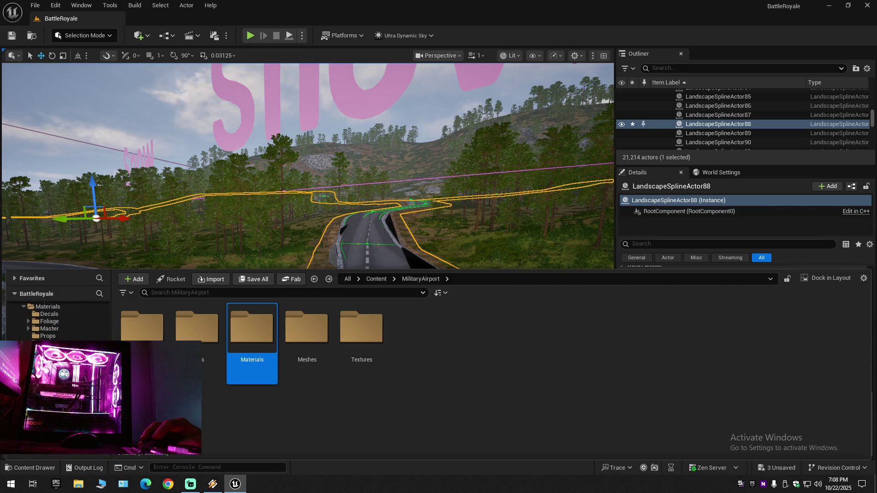
scroll(55, 320, up, 2)
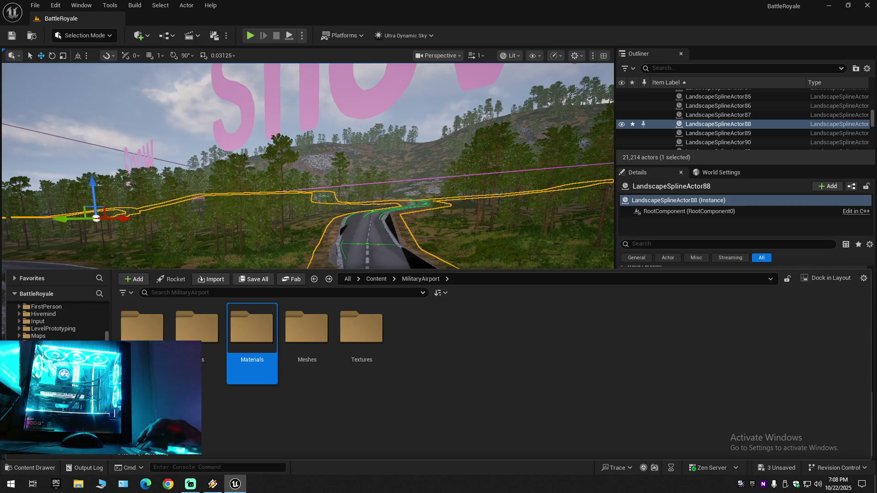
scroll(47, 331, up, 1)
Navigate to Hivemind > Factory > Materials > Masters to show the master materials.
click(46, 329)
double_click(141, 327)
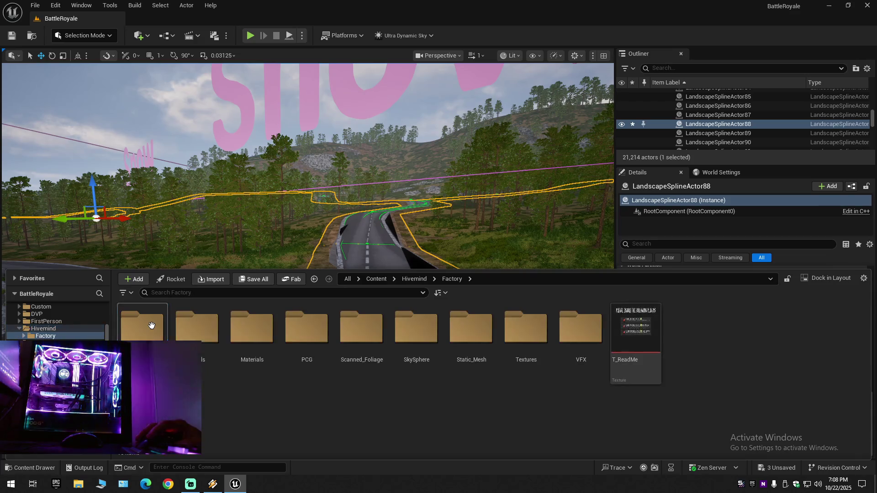
double_click(253, 335)
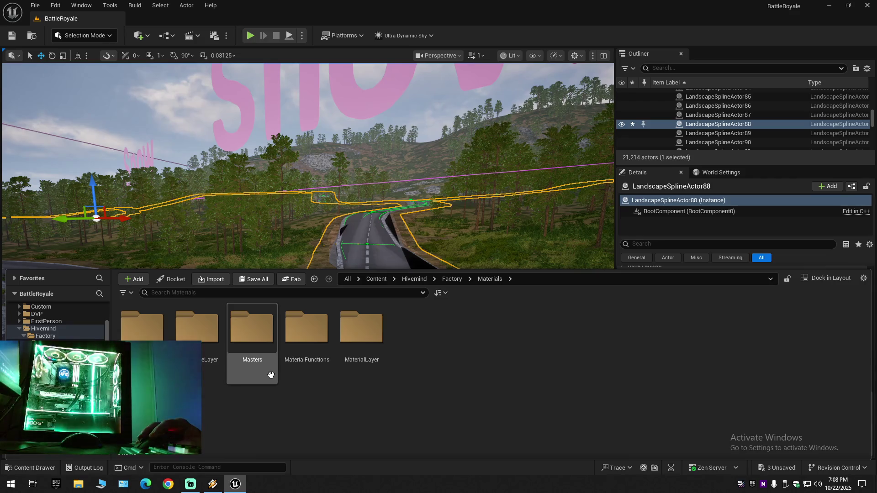
double_click(265, 367)
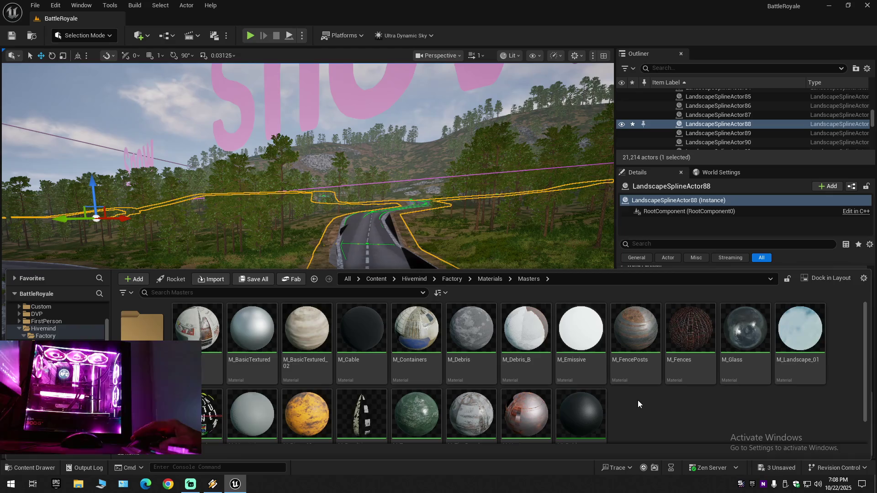
scroll(637, 401, down, 1)
scroll(637, 400, up, 1)
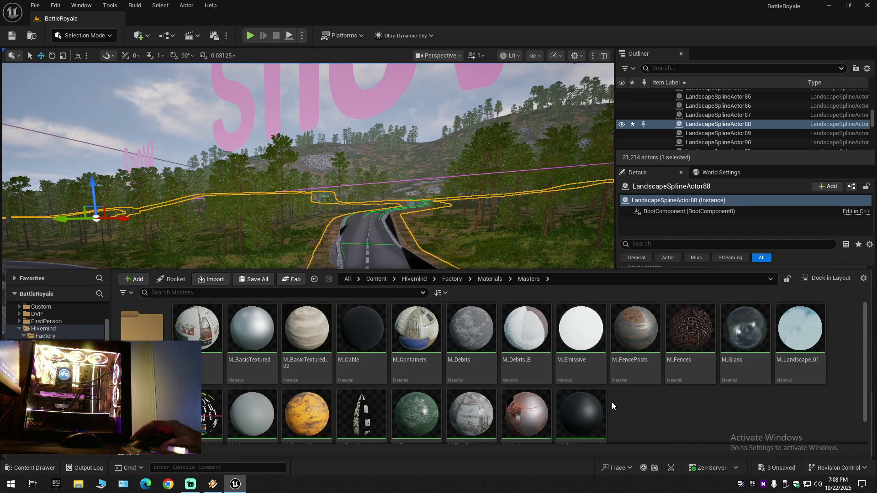
mouse_move(415, 413)
mouse_down()
mouse_move(372, 225)
mouse_move(368, 358)
mouse_move(447, 365)
mouse_up()
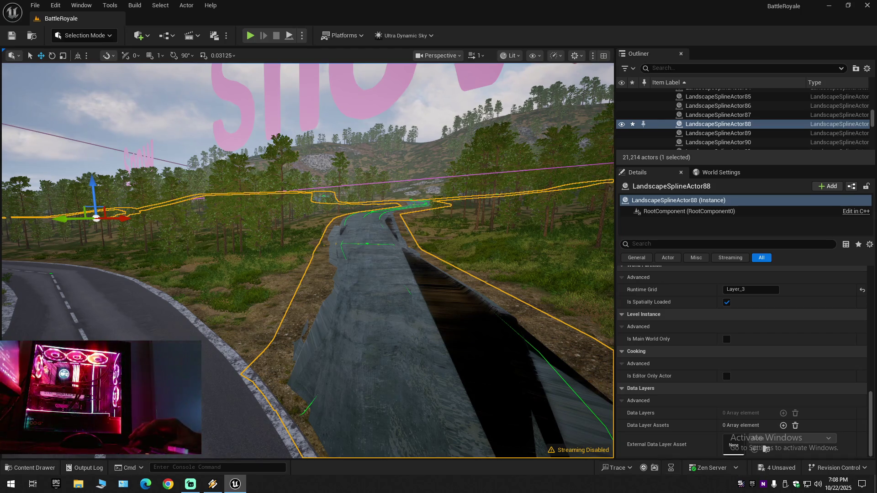
Reopen the Content Drawer on the master materials, go up to Factory, and close it.
click(27, 469)
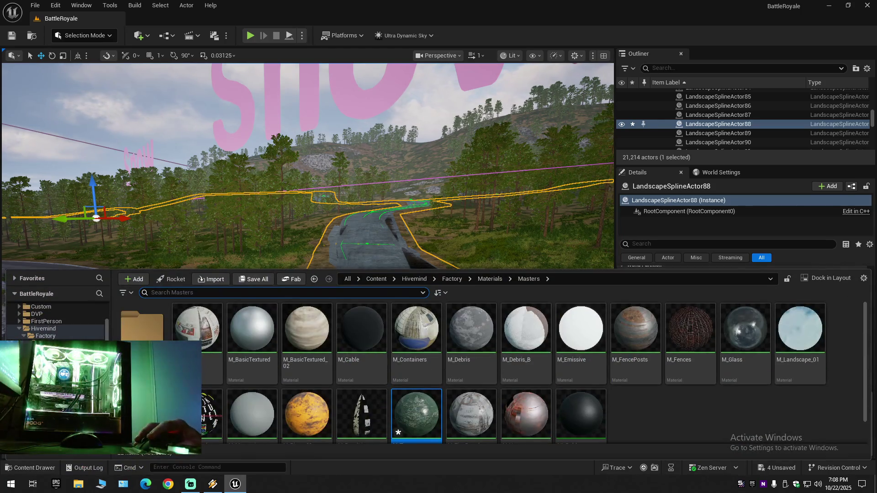
mouse_move(314, 359)
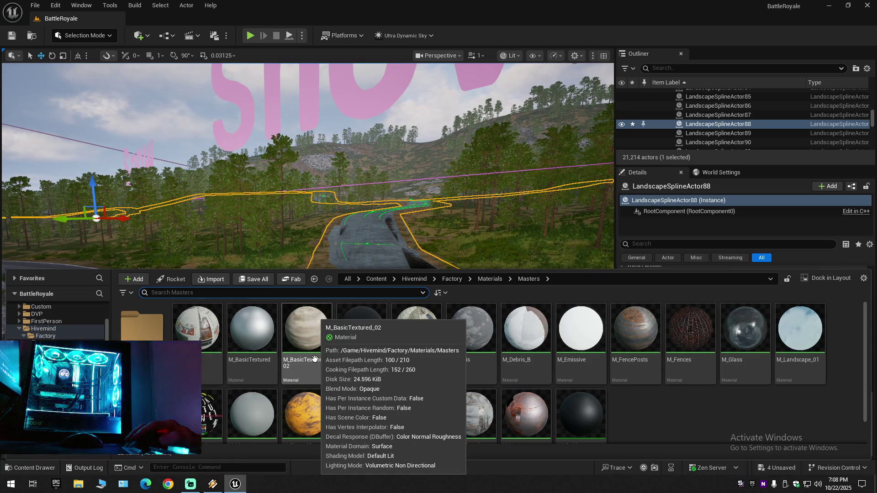
key(alt+Left)
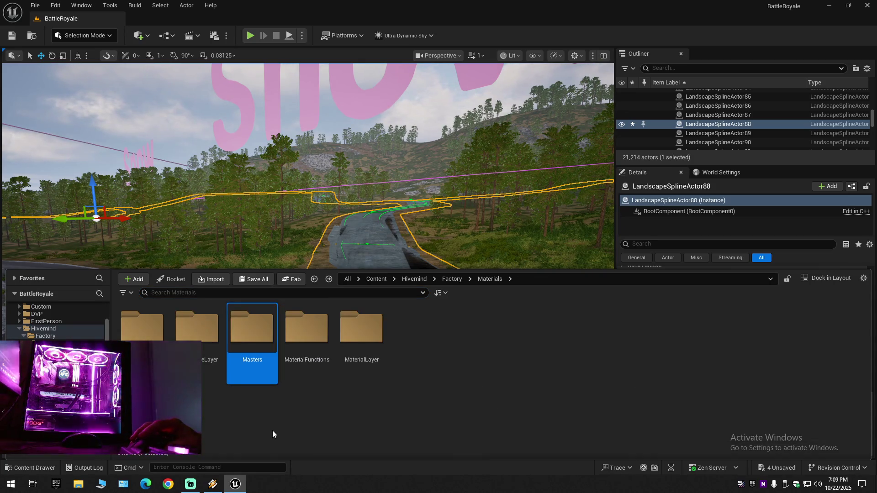
key(alt+Left)
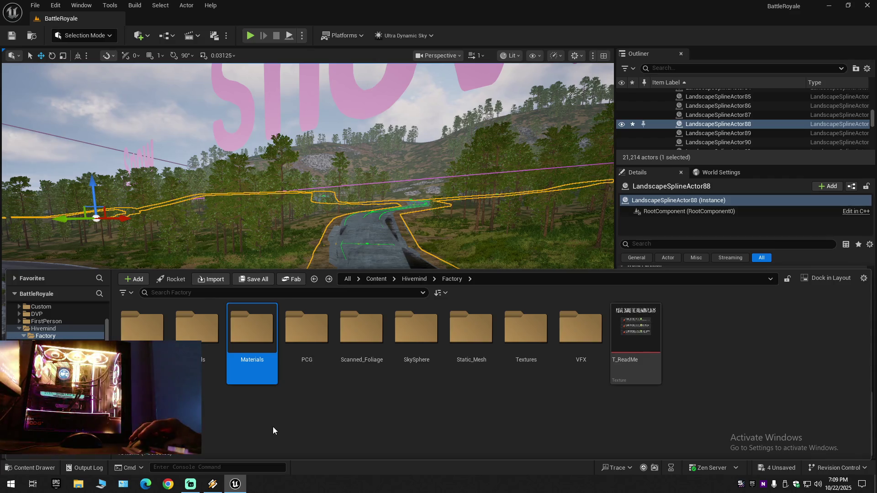
key(ctrl+space)
Frame the road, undo the M_Tarp placement, and fly along the road to check it.
key(f)
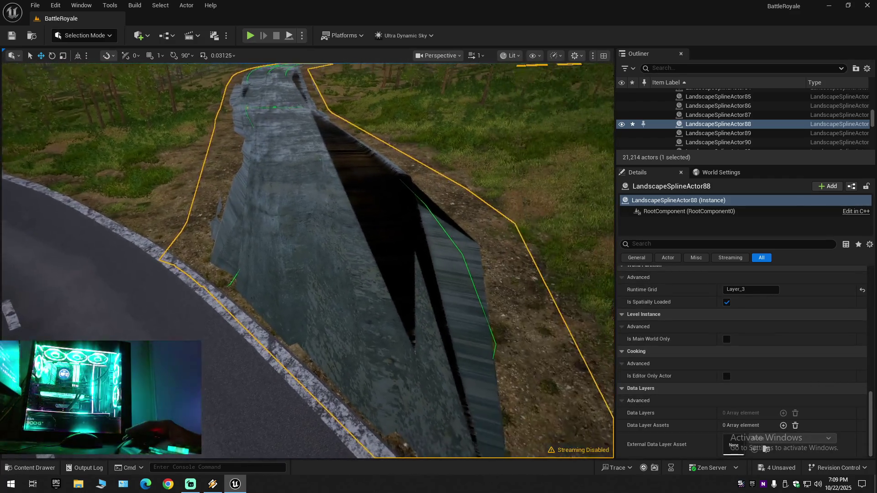
scroll(307, 260, down, 1)
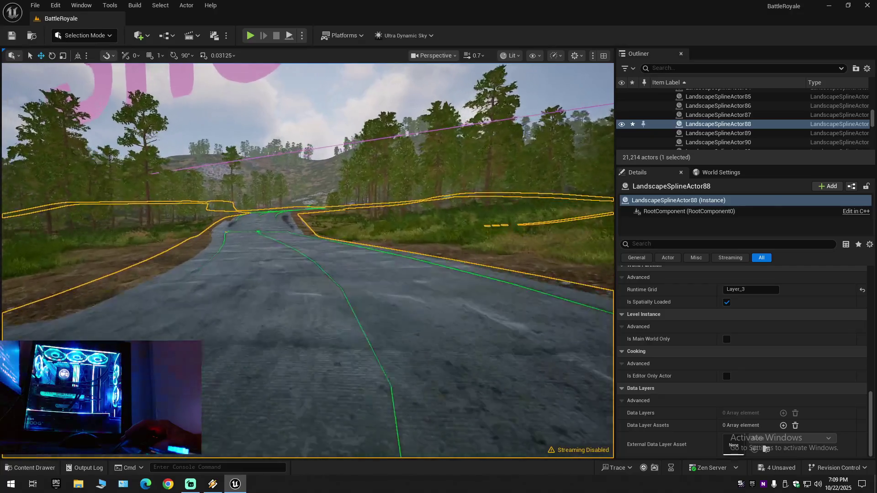
key(ctrl+z)
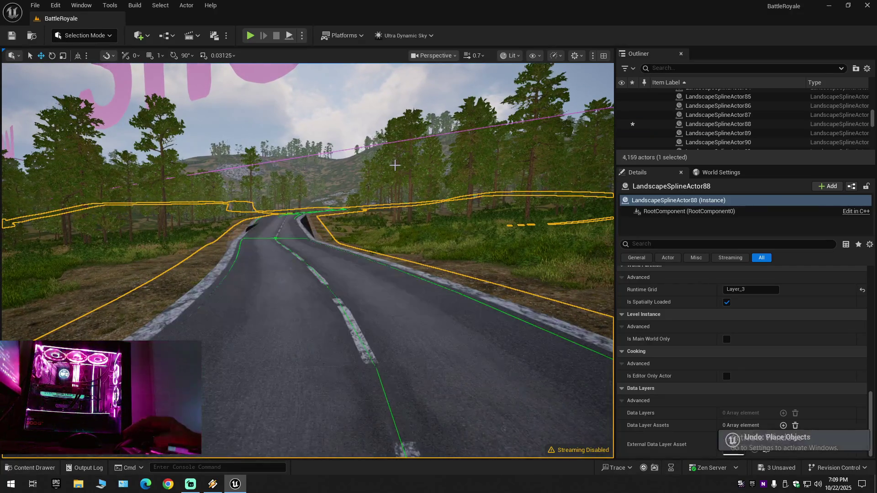
scroll(395, 165, up, 2)
key(w)
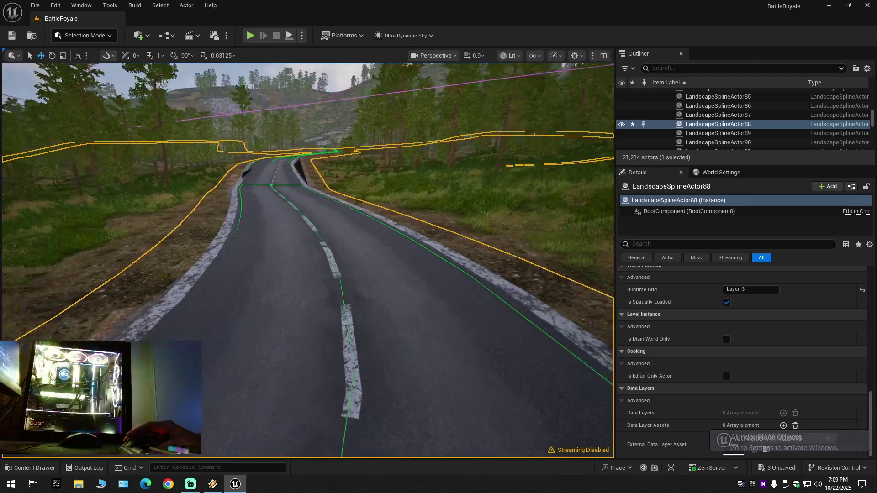
key(s)
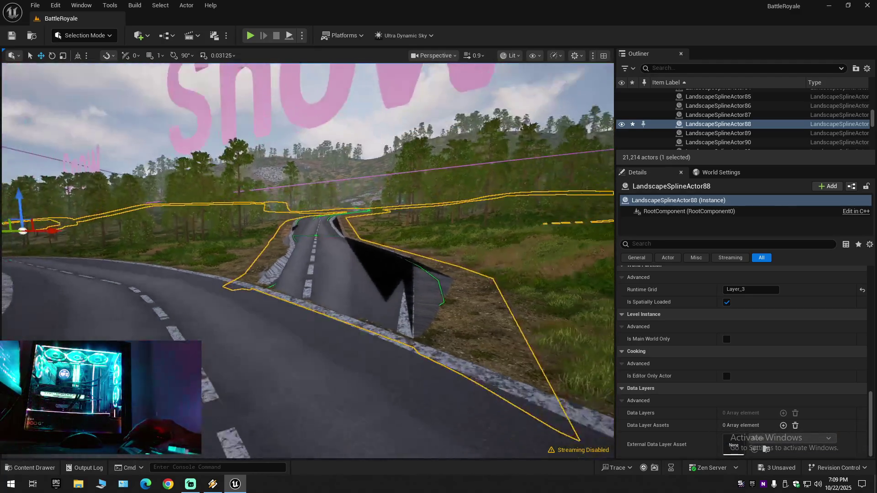
key(w)
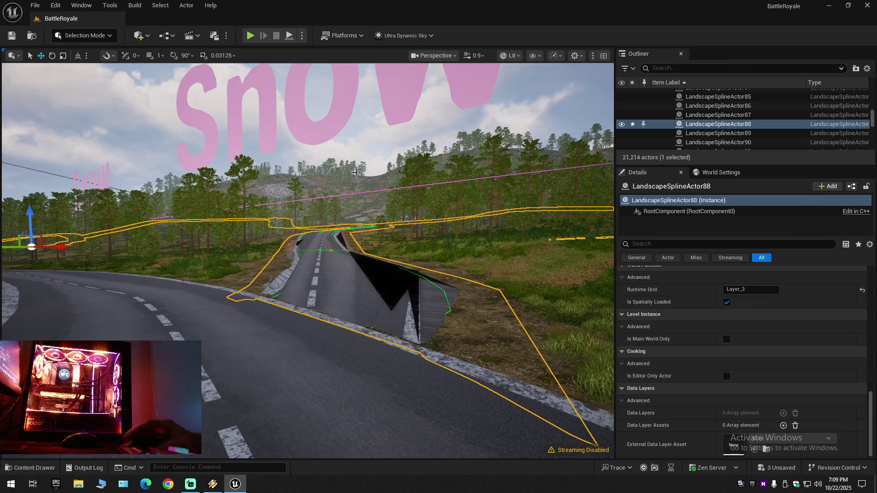
click(137, 36)
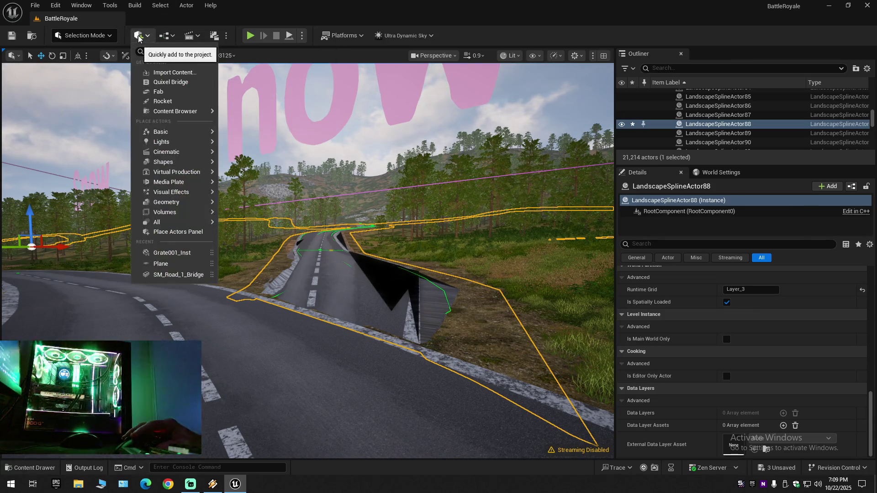
Launch Quixel Bridge, search for 'road mesh', then browse the 3D Assets library.
click(167, 82)
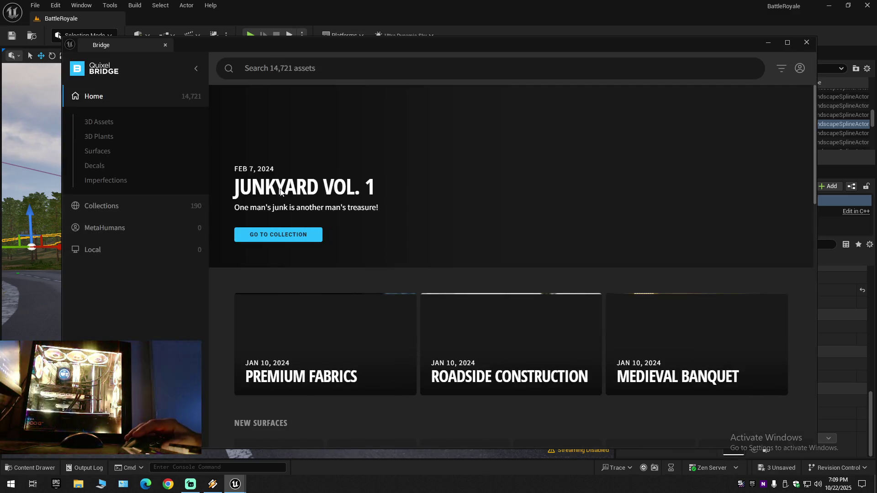
click(294, 68)
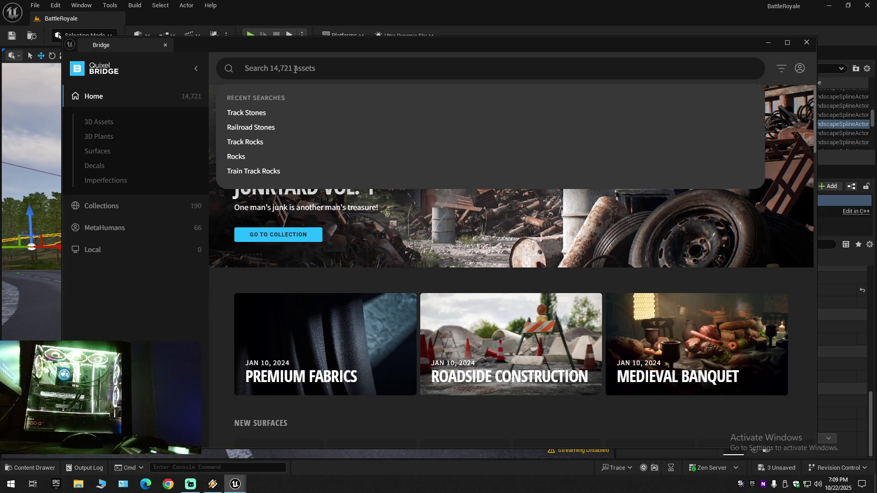
text(road mesh)
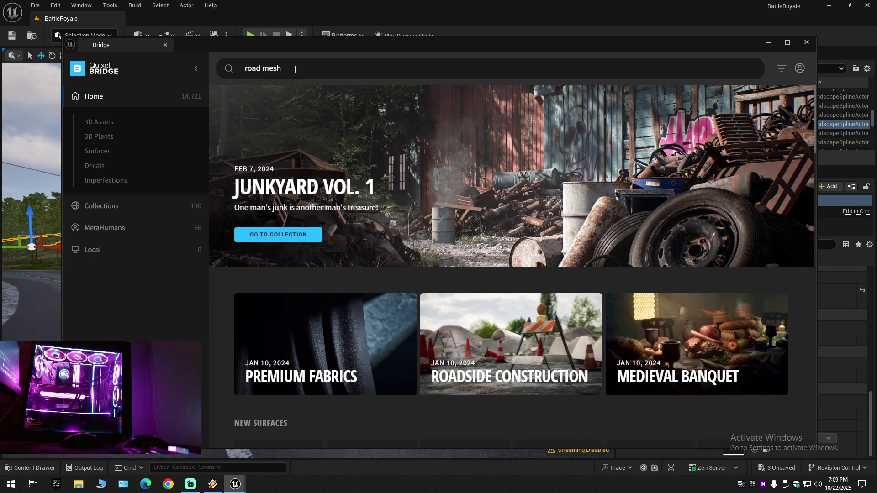
key(Return)
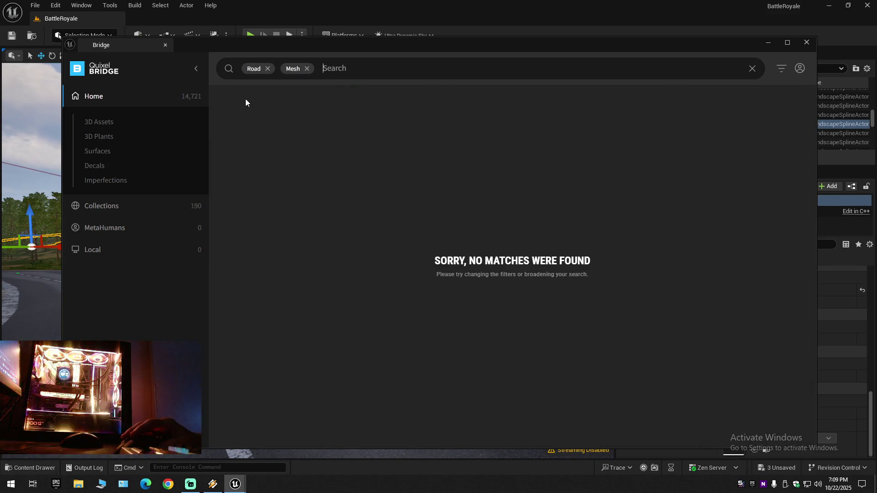
click(108, 123)
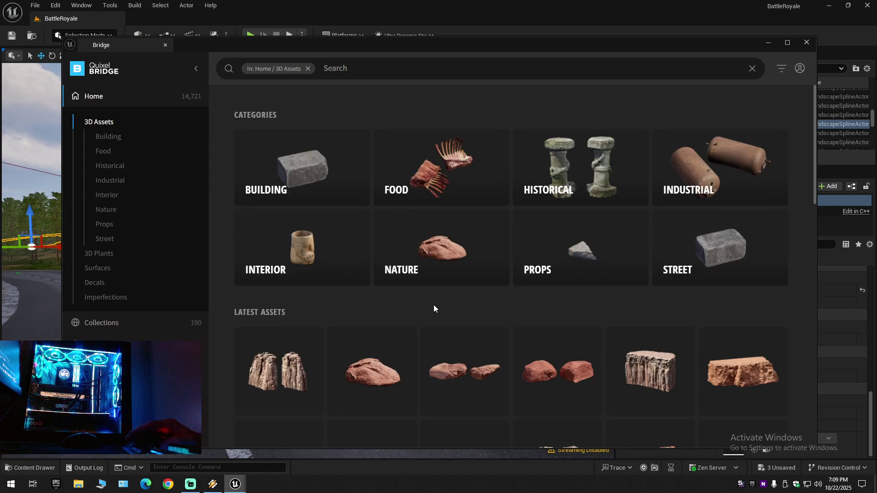
Scroll through the 3D Assets grid, then filter it to the Street category.
scroll(434, 305, down, 5)
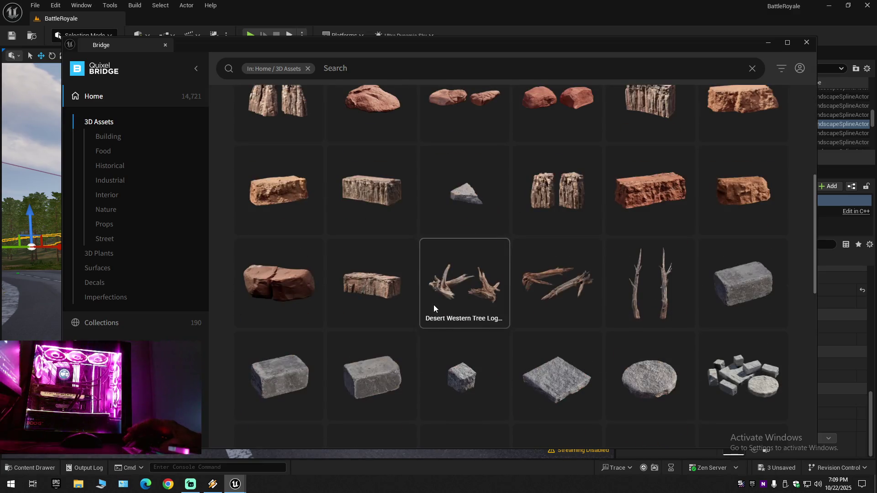
scroll(434, 305, down, 1)
scroll(434, 305, down, 4)
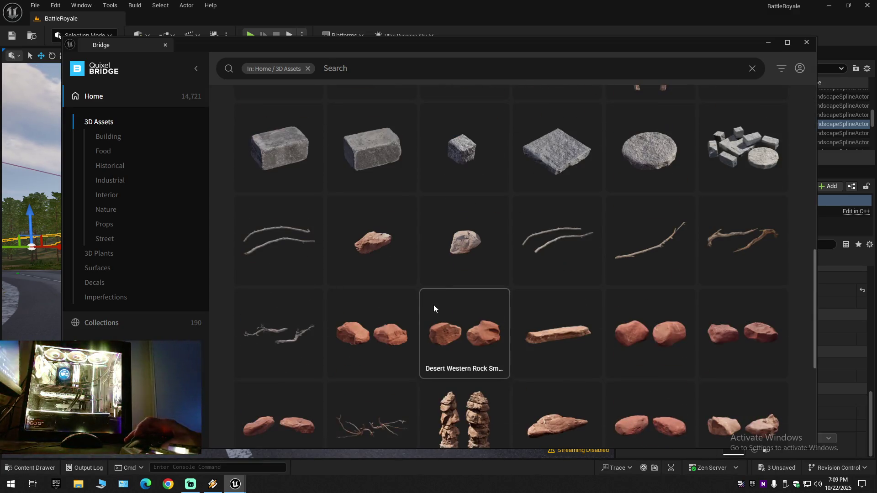
scroll(434, 305, down, 15)
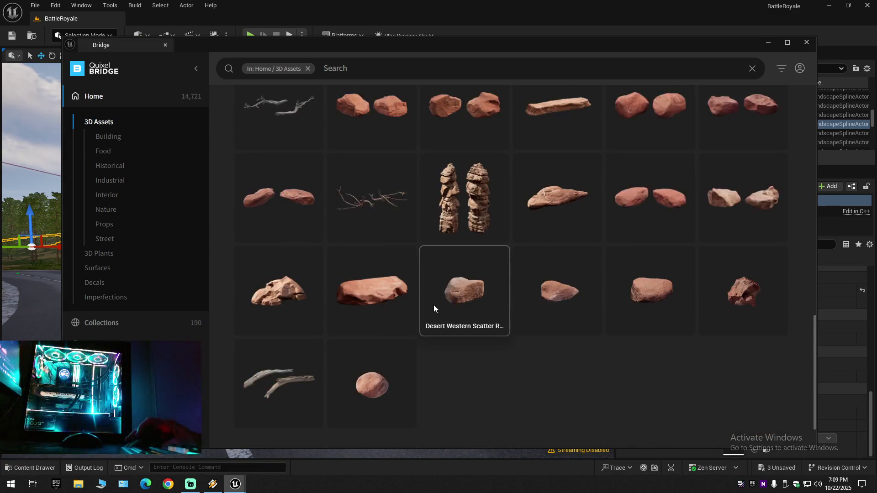
scroll(446, 305, down, 5)
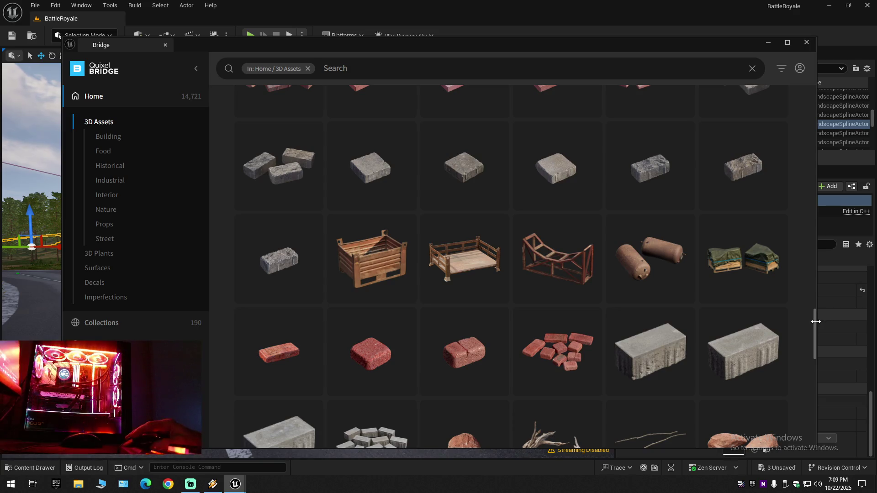
scroll(814, 331, down, 1)
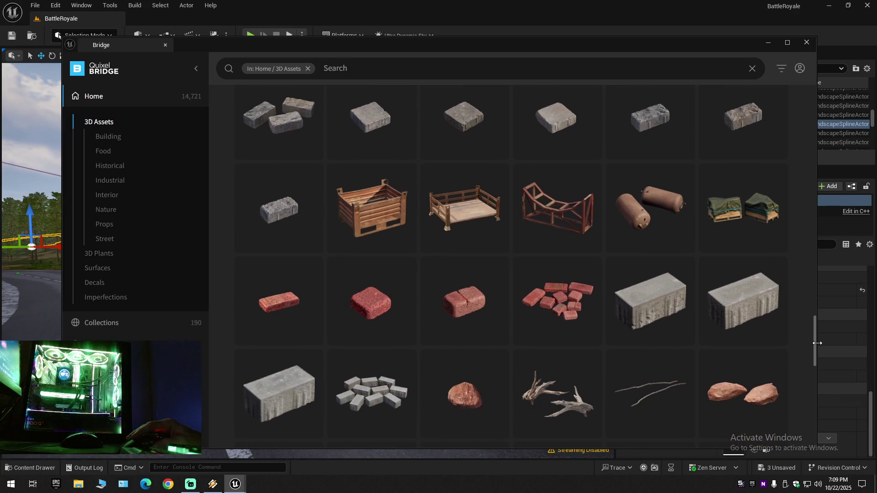
scroll(595, 367, down, 20)
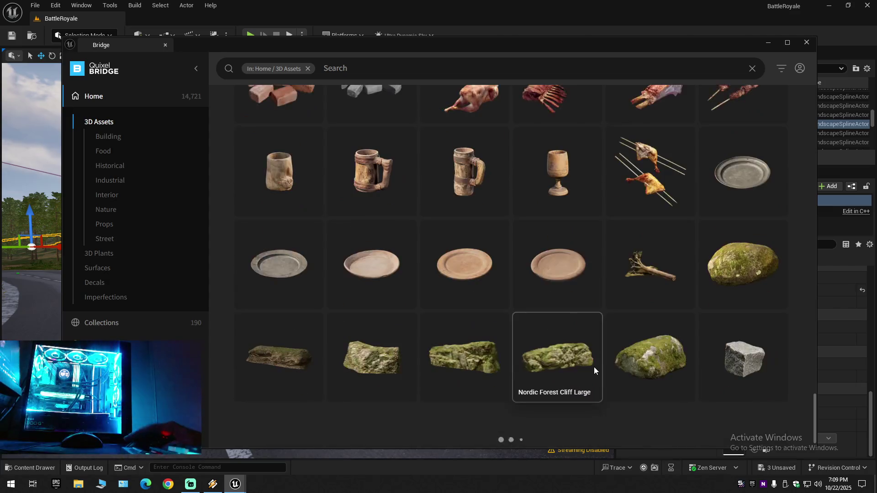
scroll(593, 366, down, 20)
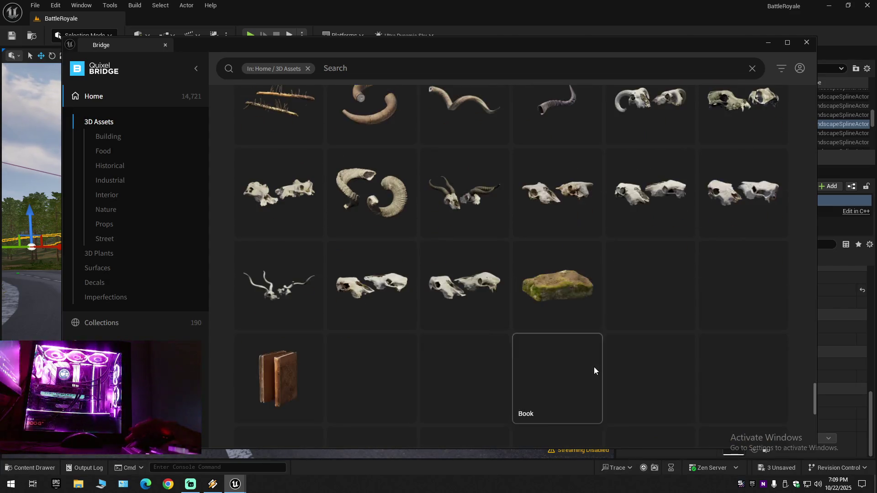
scroll(594, 367, up, 5)
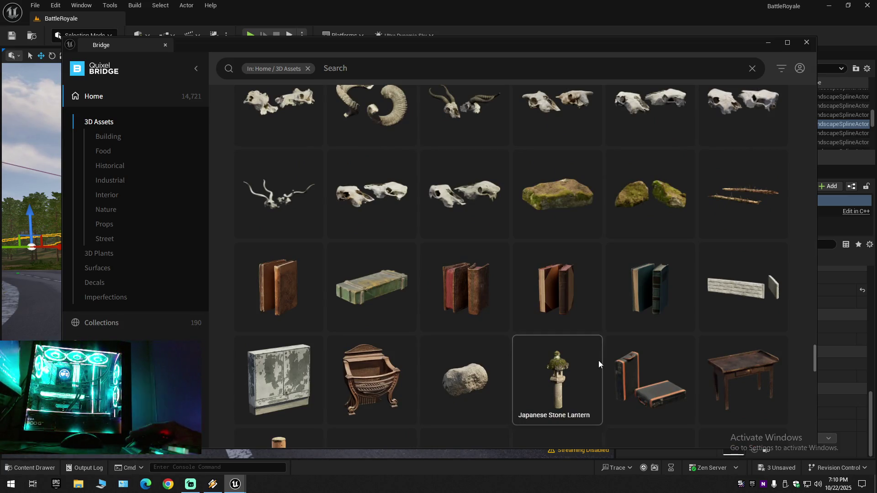
scroll(598, 360, up, 12)
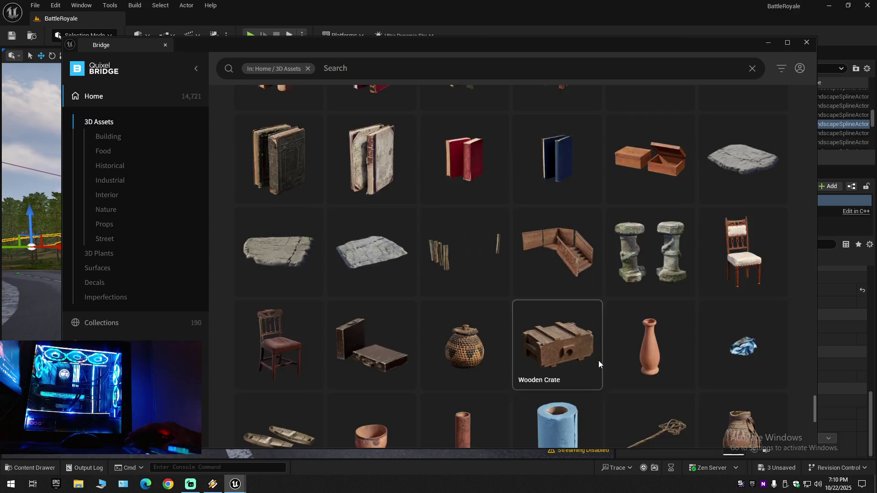
scroll(599, 361, down, 4)
scroll(598, 361, down, 10)
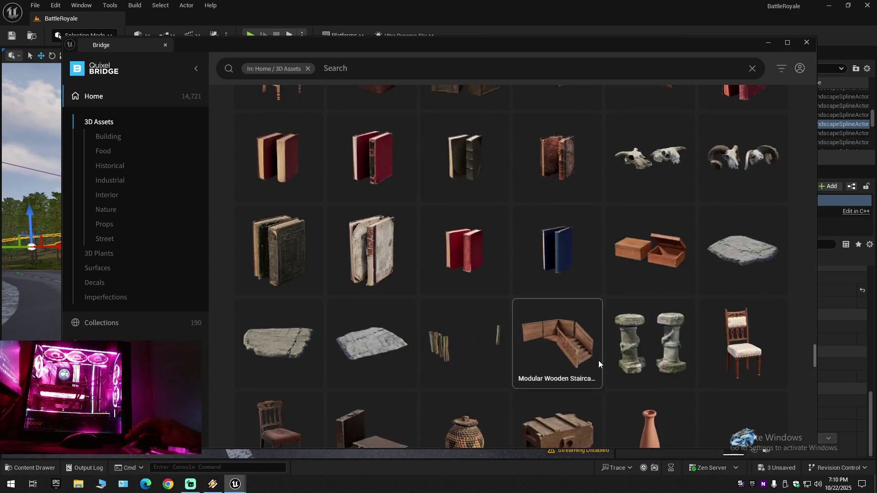
scroll(594, 360, up, 15)
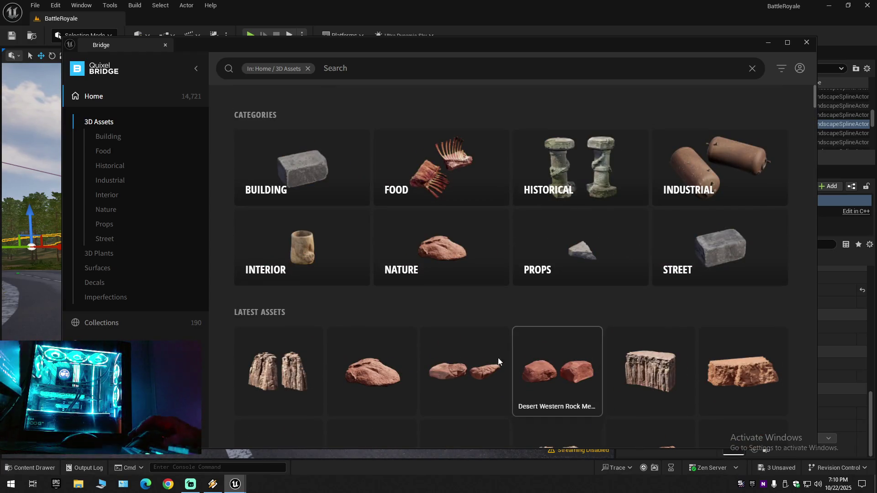
click(106, 239)
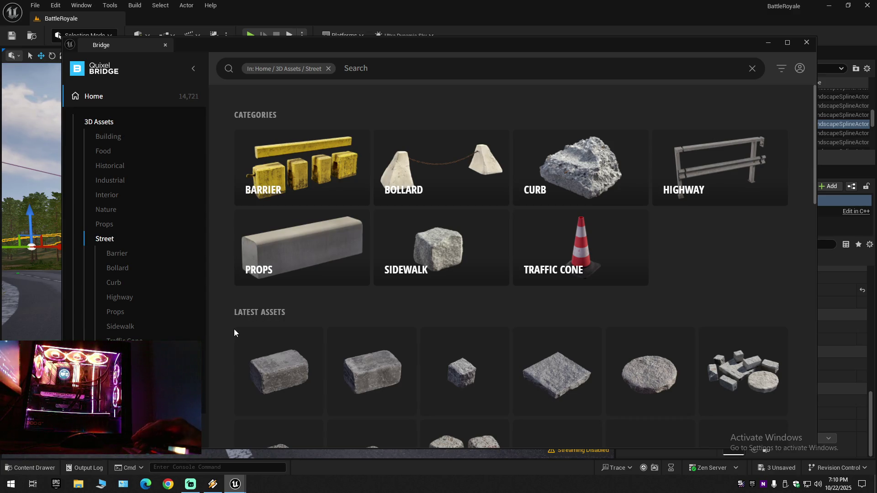
Browse the Street assets and open the Modular Concrete Median asset's details.
scroll(466, 288, down, 5)
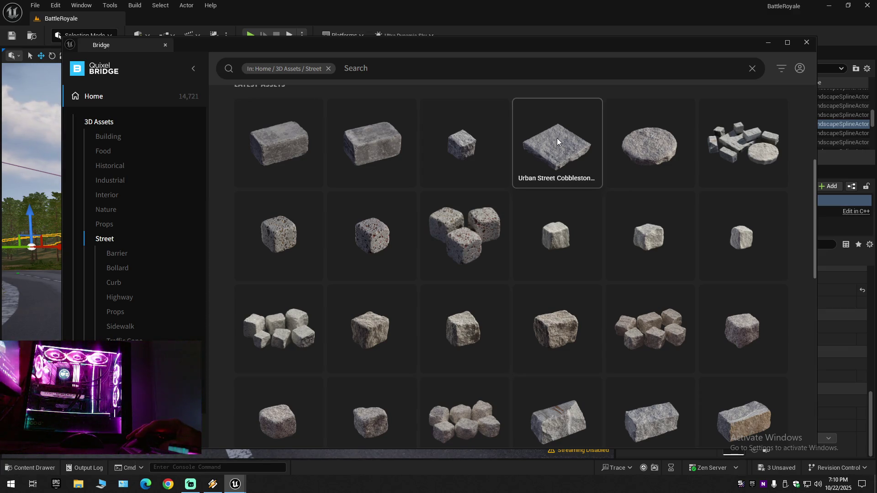
scroll(506, 302, down, 5)
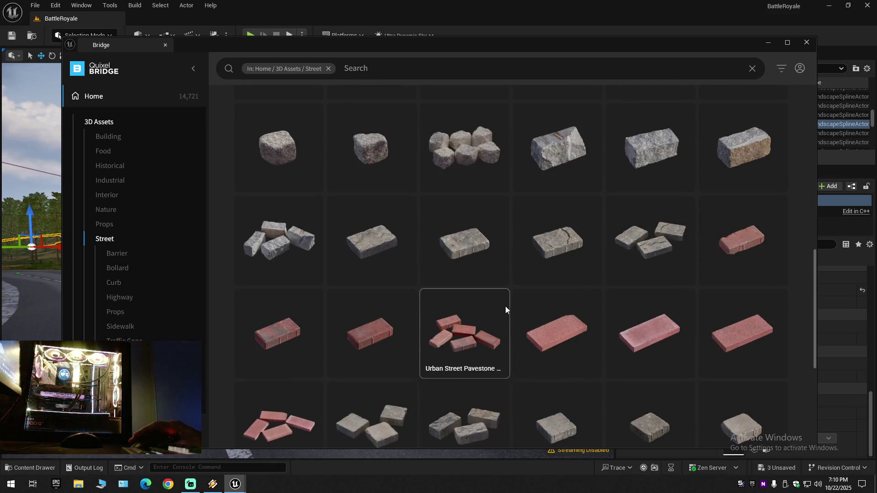
scroll(502, 336, down, 12)
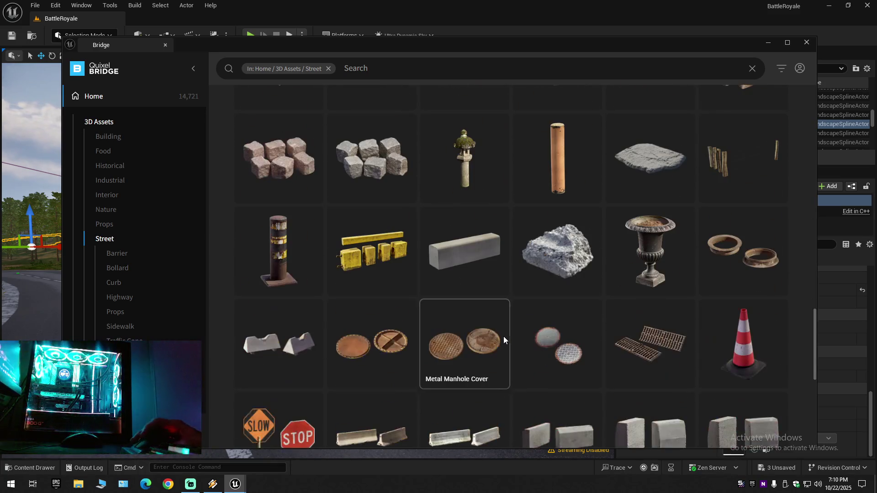
scroll(514, 365, down, 5)
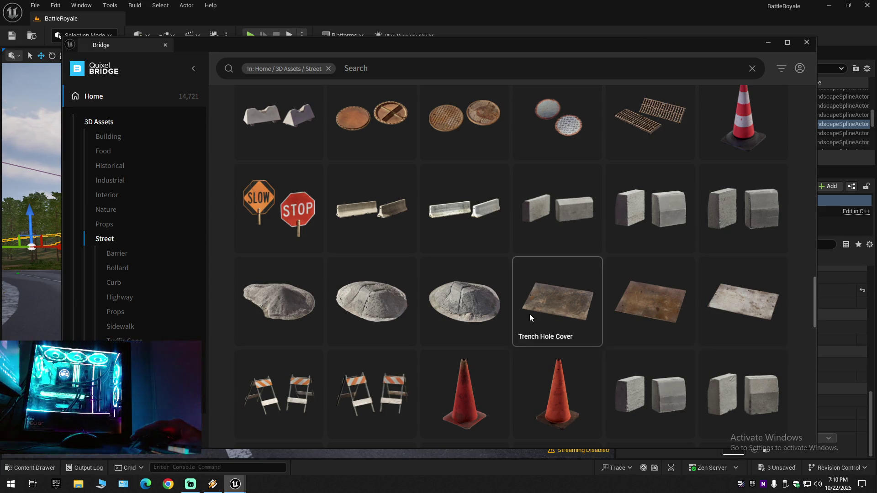
scroll(530, 313, down, 10)
scroll(529, 314, down, 7)
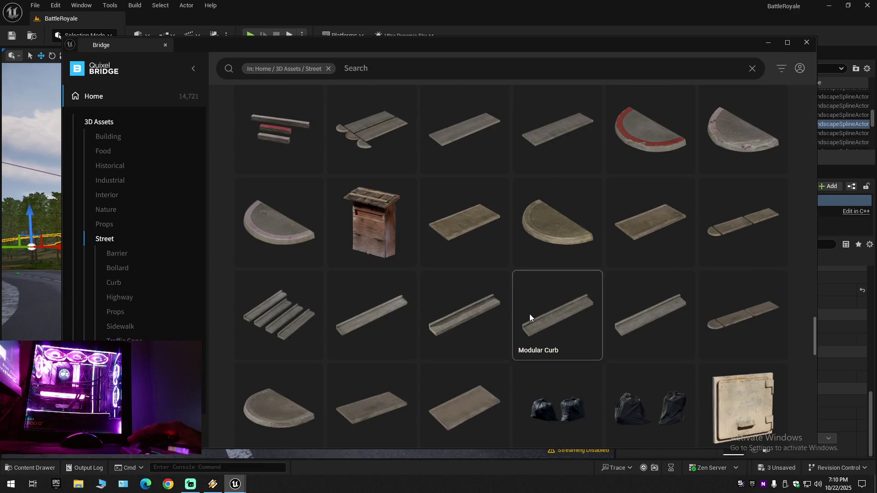
scroll(530, 314, down, 4)
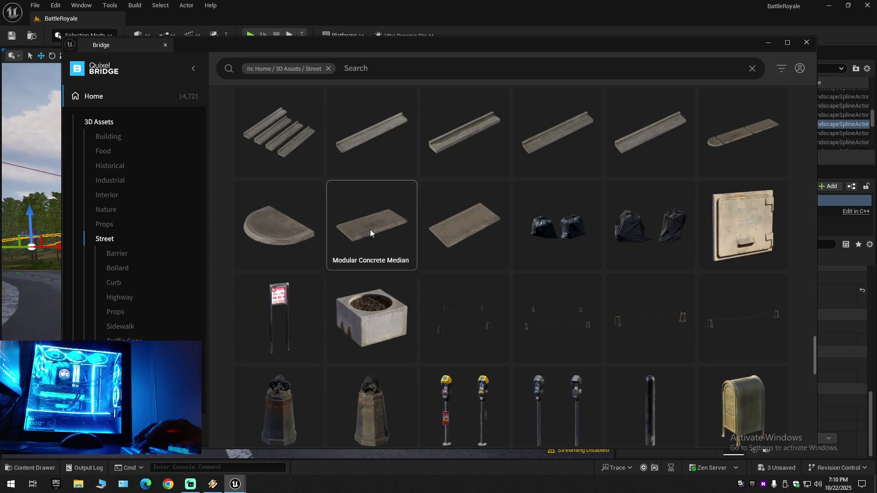
scroll(475, 290, down, 6)
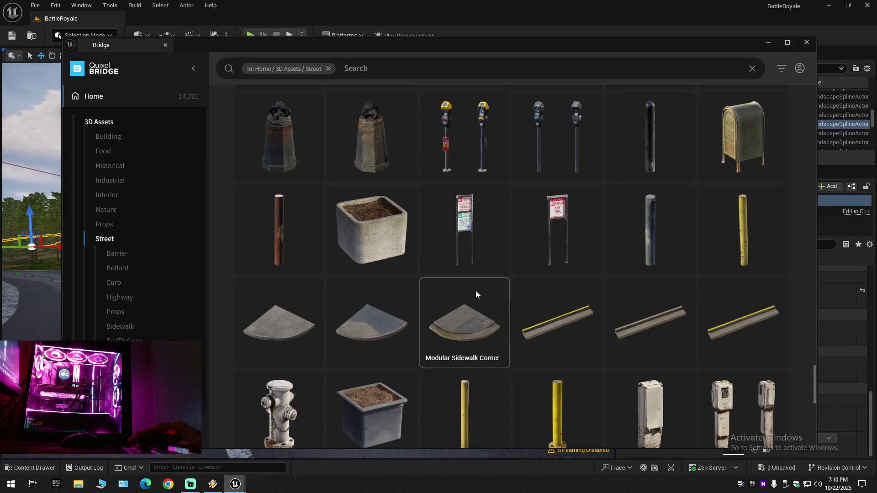
scroll(475, 290, down, 6)
scroll(475, 290, up, 12)
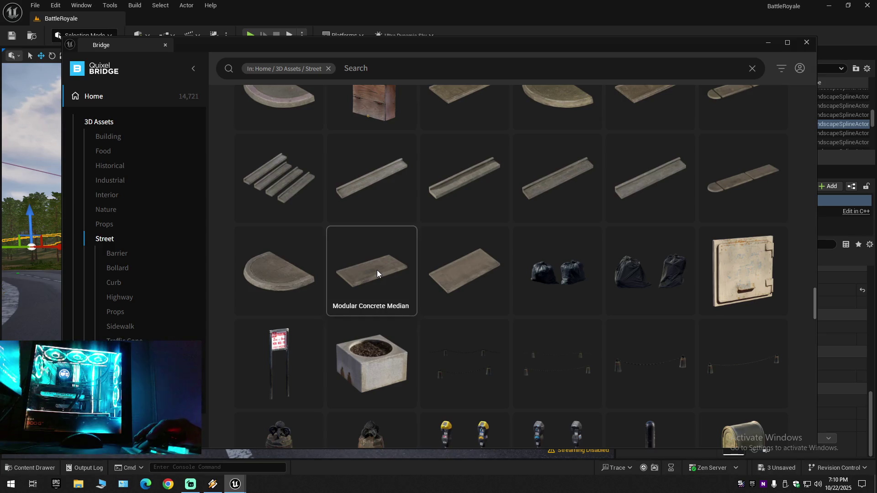
click(377, 270)
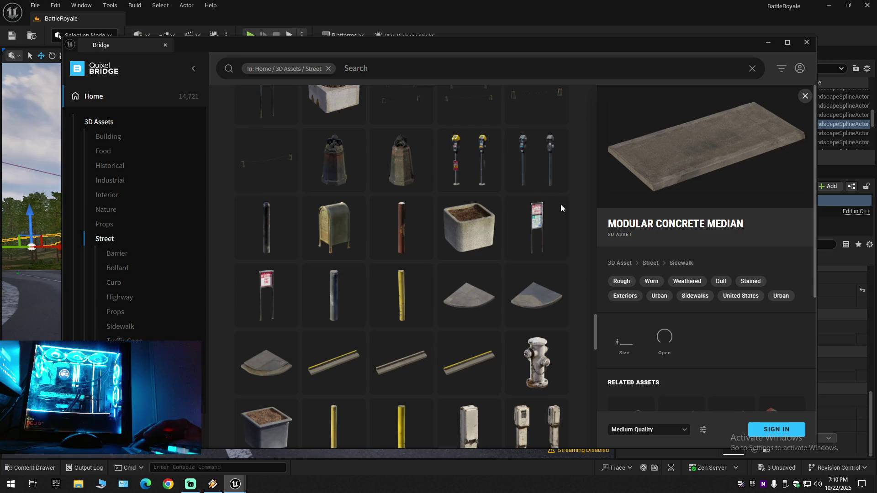
Scroll through the Modular Concrete Median asset's details.
scroll(442, 311, down, 10)
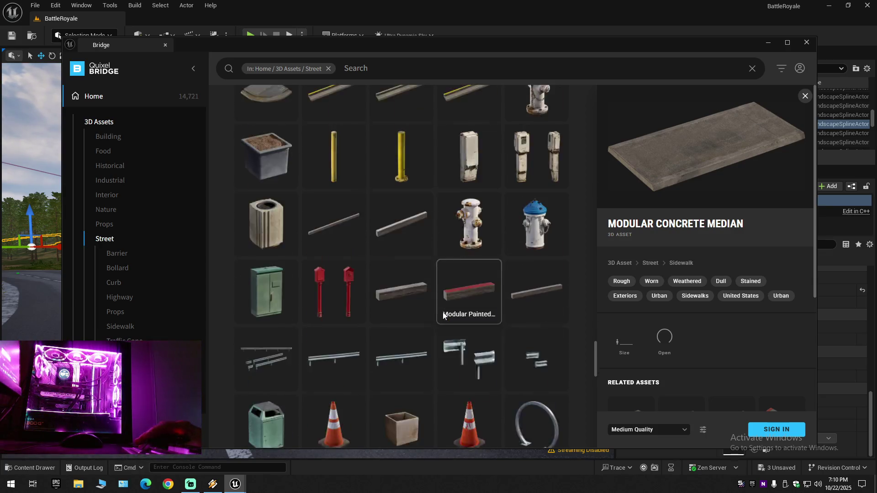
scroll(442, 312, down, 5)
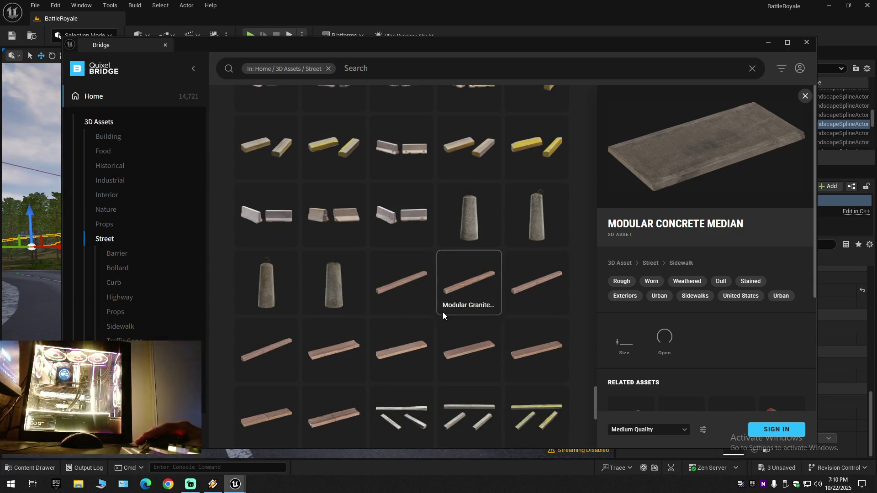
scroll(442, 311, down, 5)
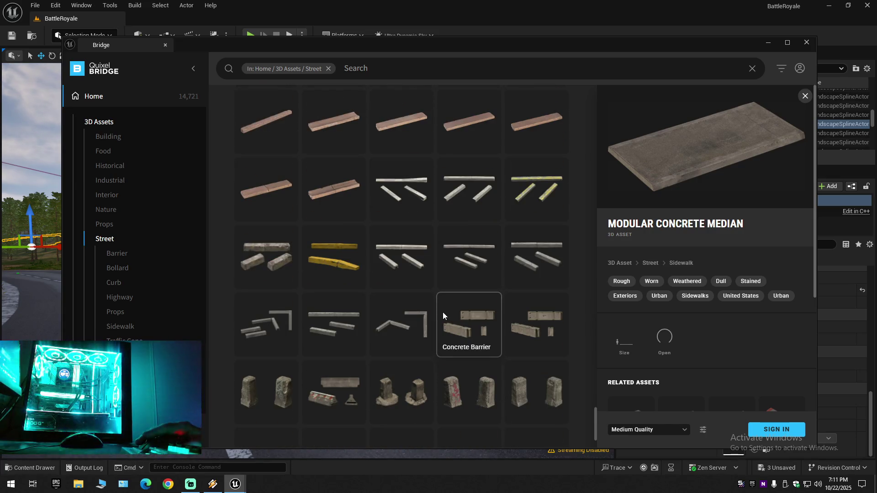
scroll(443, 314, down, 2)
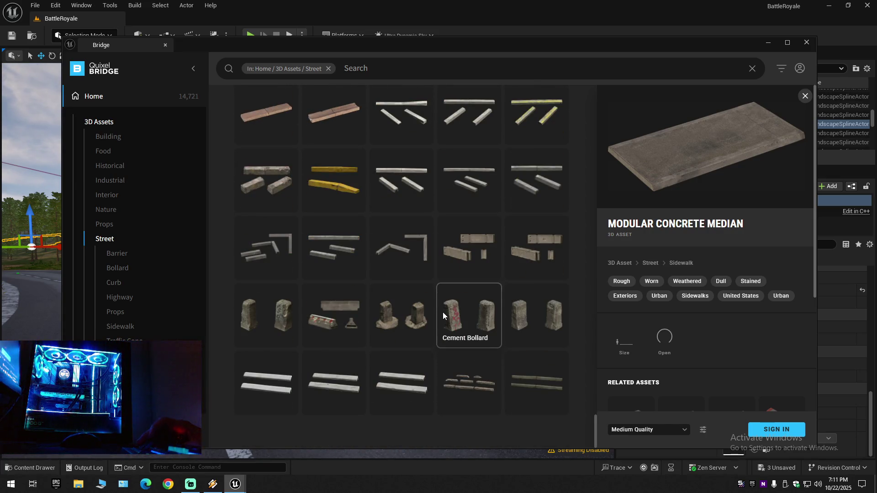
scroll(442, 317, up, 10)
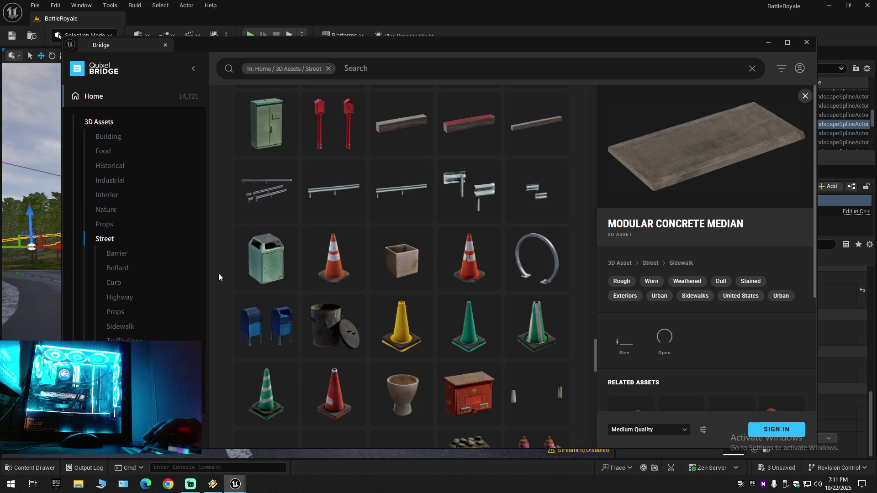
Compare the Highway, Props, Sidewalk, Traffic Cone, Bollard and Barrier subcategories, then open Surfaces.
click(123, 297)
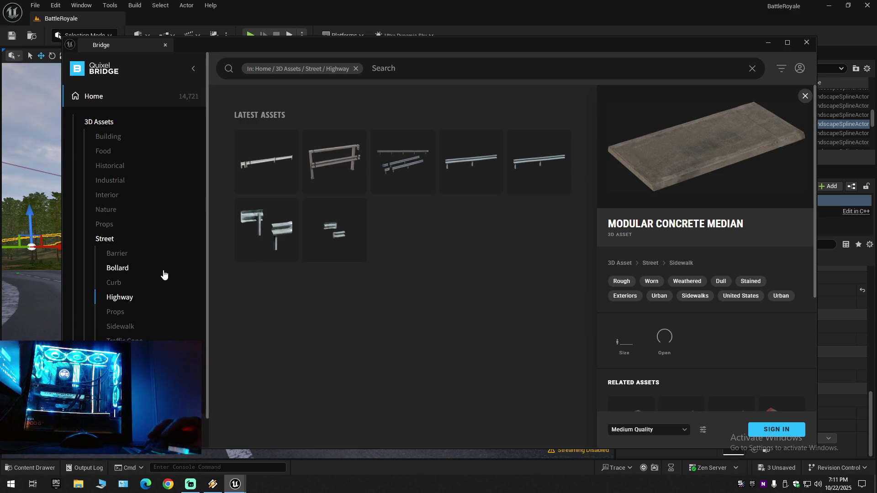
click(115, 312)
click(120, 325)
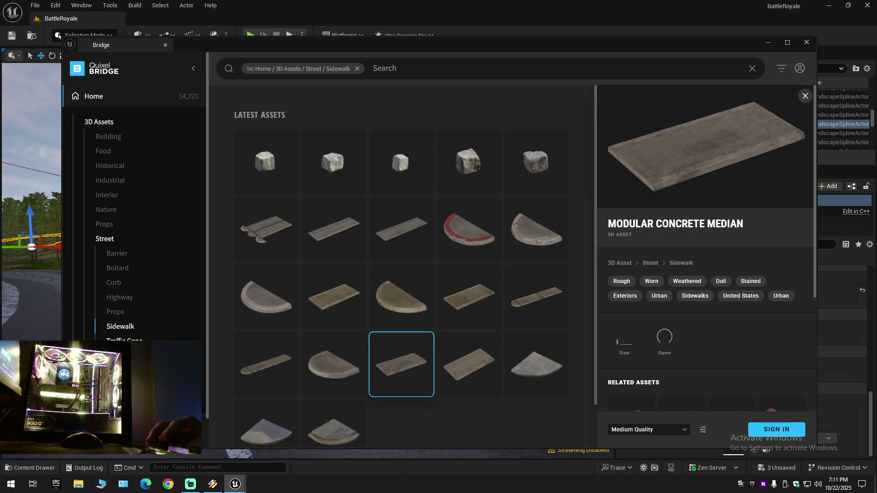
click(125, 340)
click(119, 328)
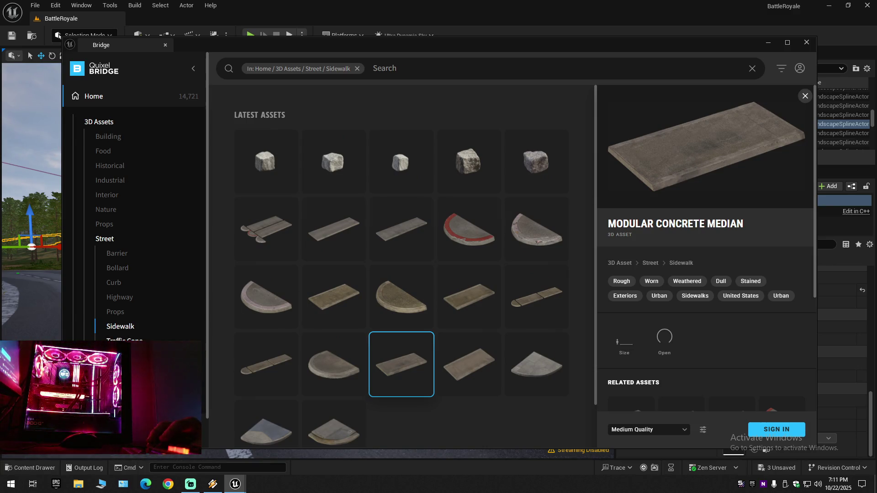
click(125, 340)
click(120, 268)
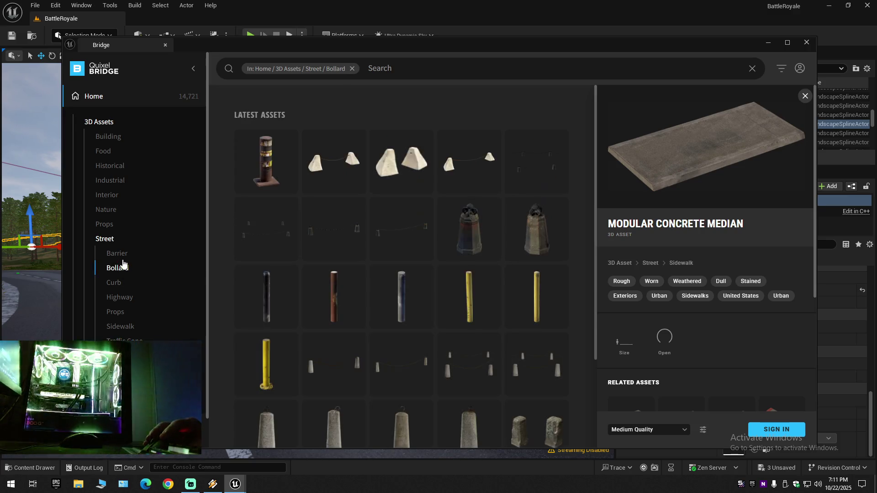
click(119, 254)
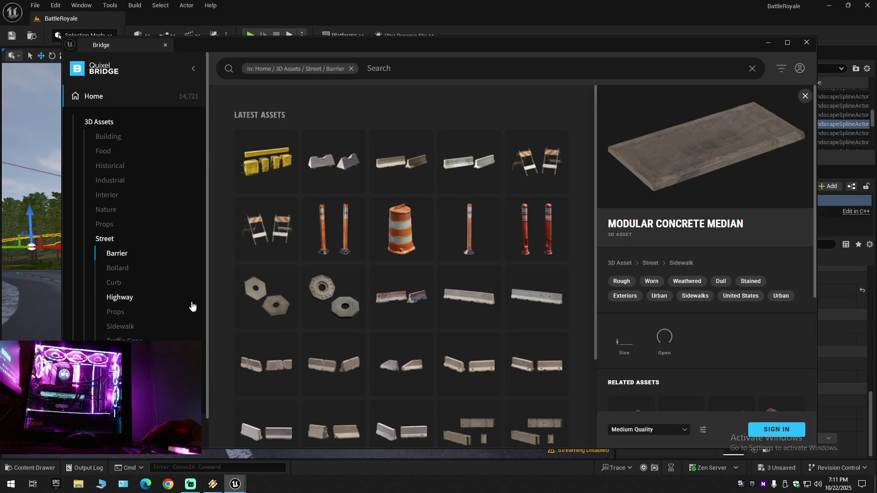
scroll(191, 306, down, 1)
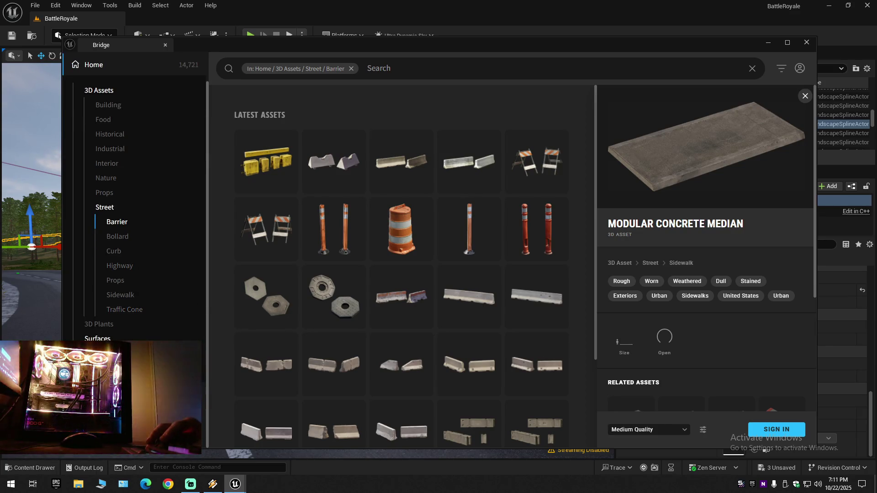
click(97, 338)
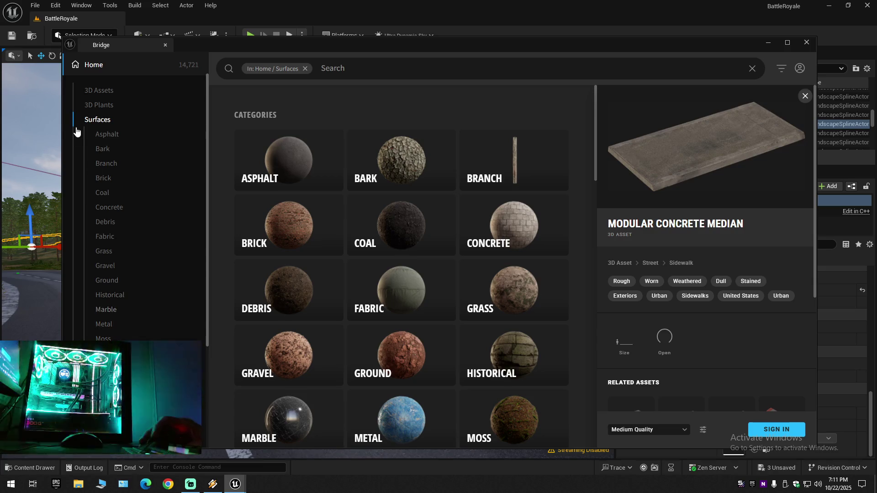
Return to the 3D Assets Street category, then close Quixel Bridge.
click(107, 90)
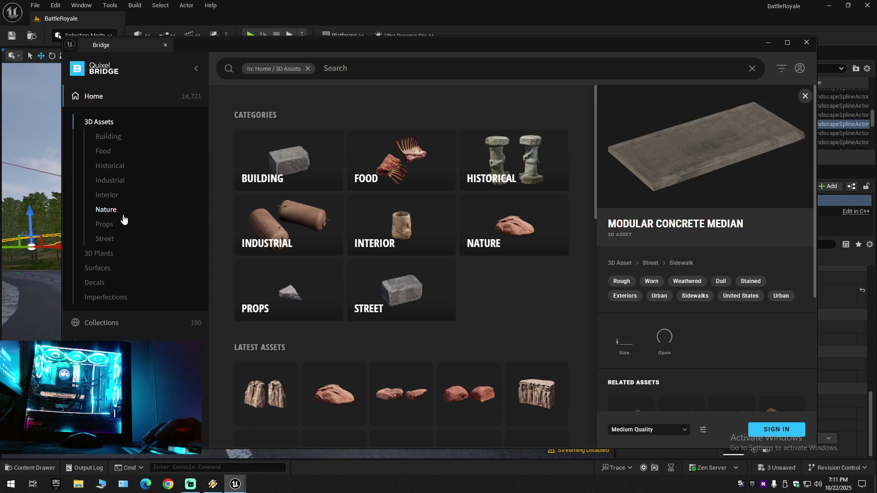
click(100, 239)
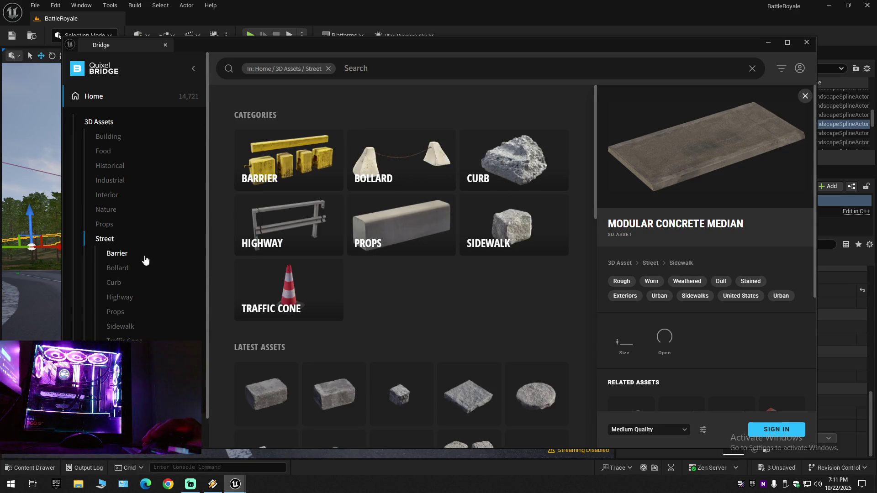
scroll(453, 303, down, 5)
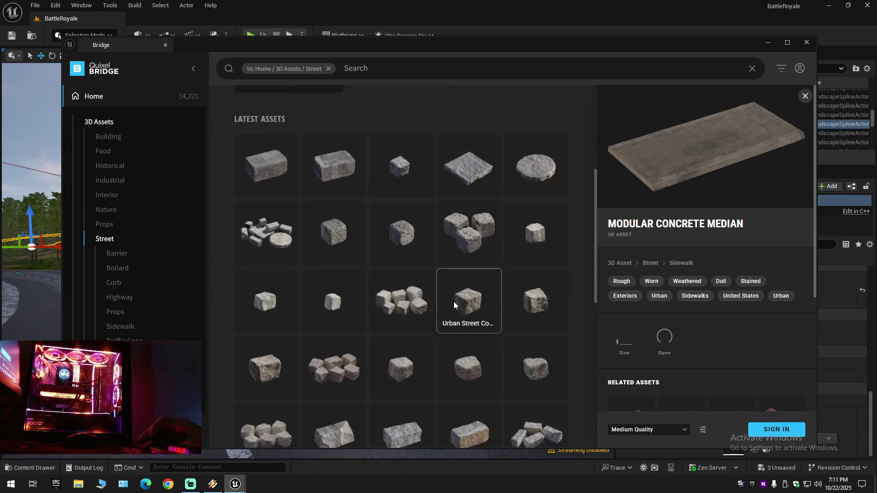
scroll(453, 303, up, 5)
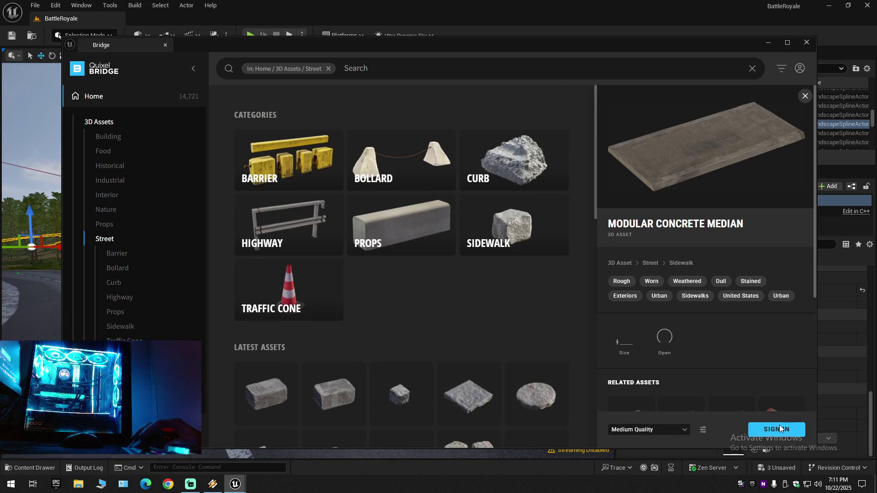
click(806, 42)
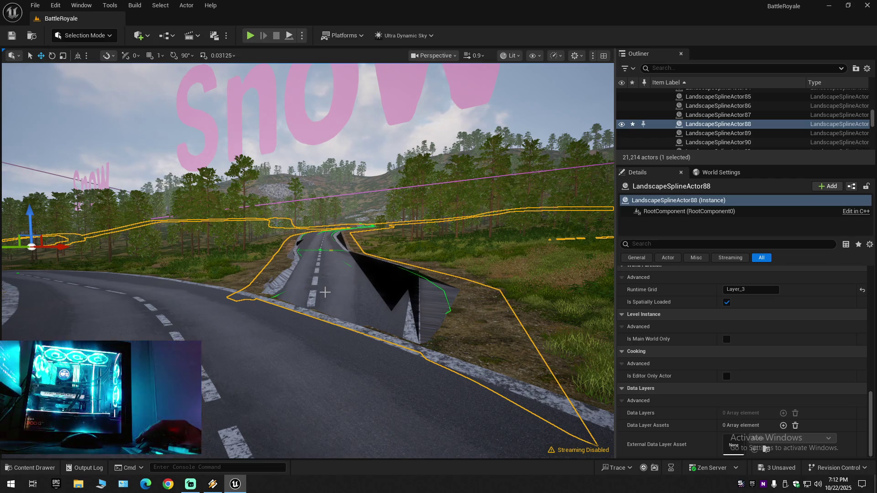
Fly along the winding dark road to the dashed main road and select its spline at the junction.
scroll(308, 260, up, 3)
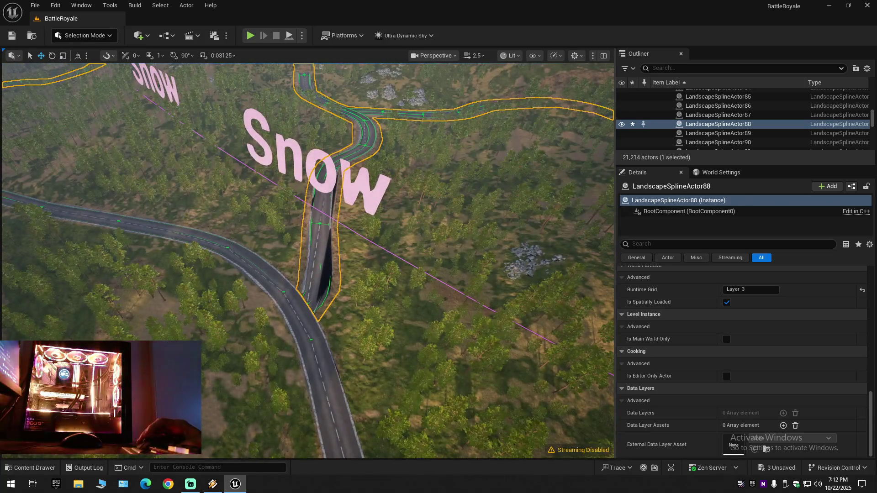
scroll(307, 260, down, 3)
key(w)
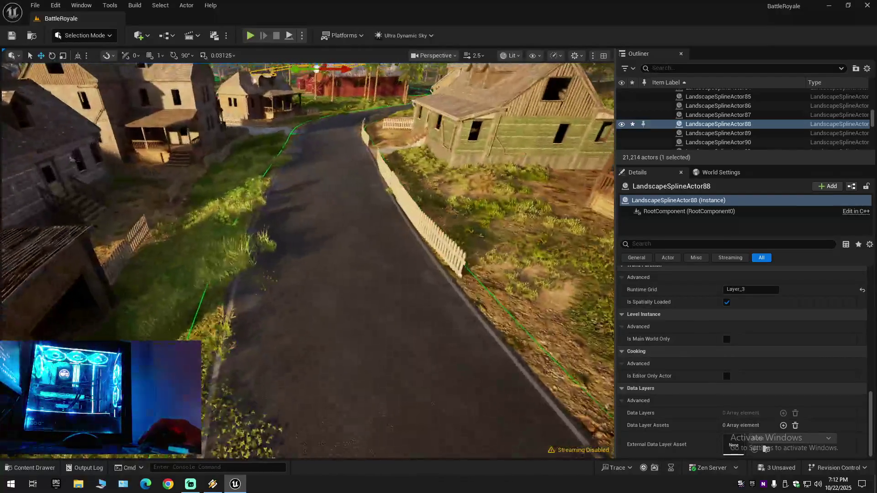
key(s)
scroll(308, 260, down, 1)
key(w)
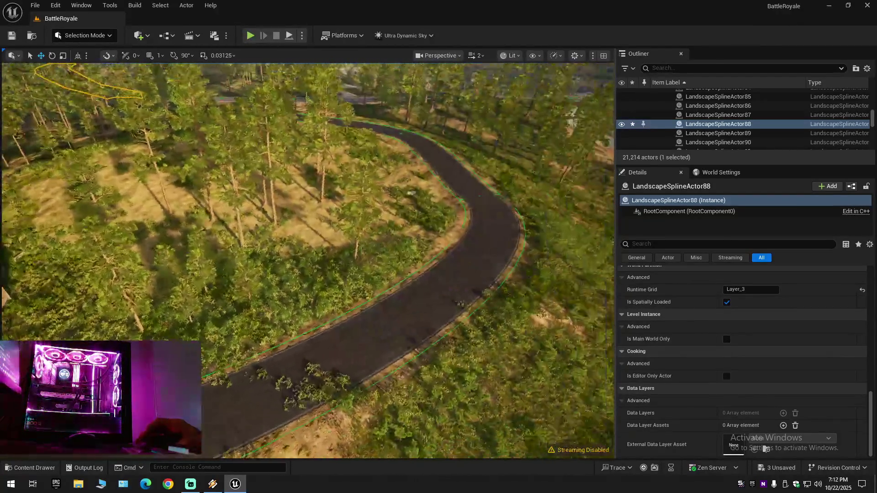
key(w)
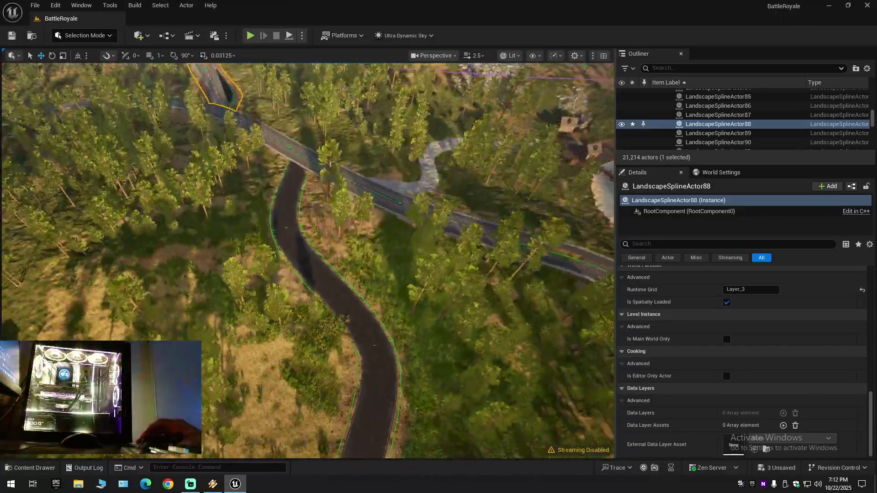
scroll(308, 261, up, 1)
key(w)
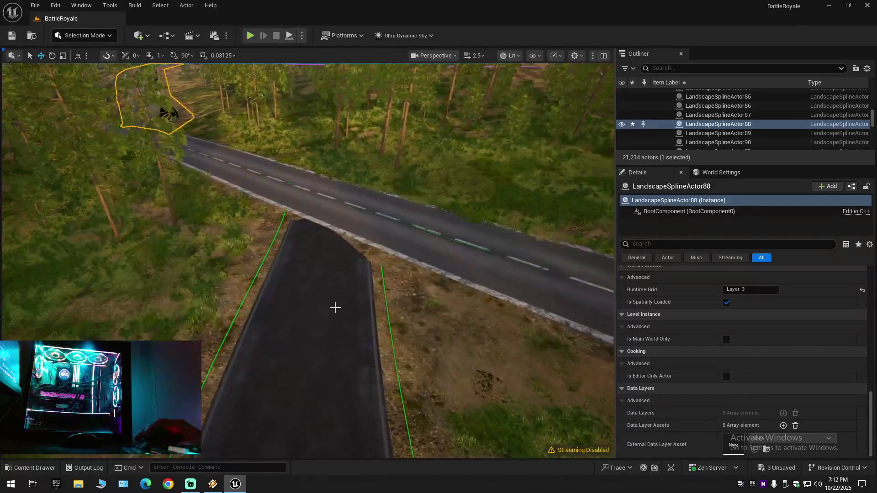
click(319, 304)
click(100, 39)
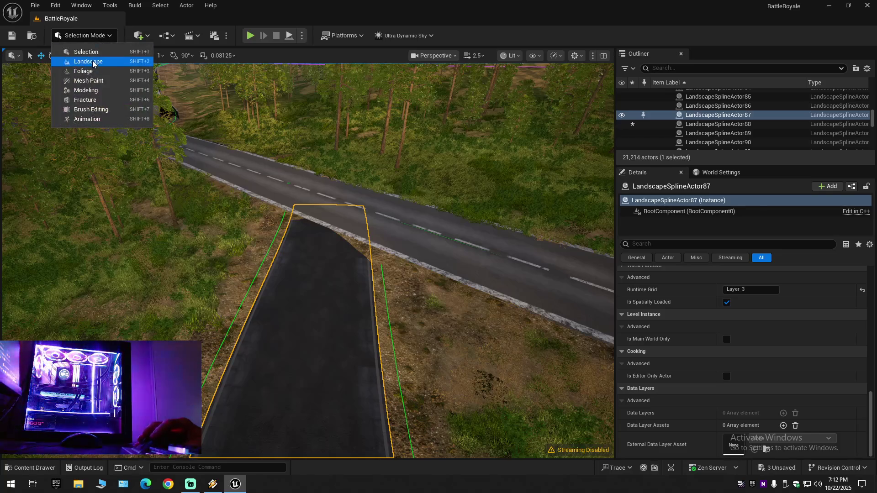
Enter Landscape Mode's spline editing and select the road spline segment at the junction.
click(91, 61)
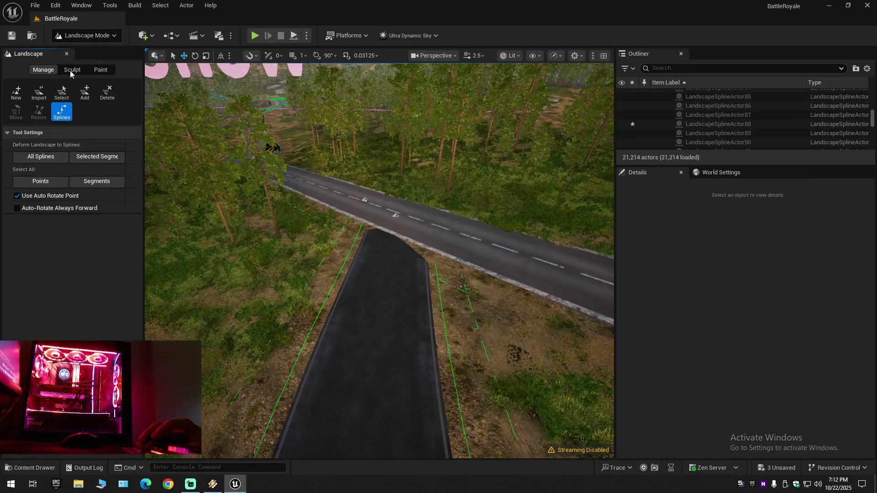
click(380, 297)
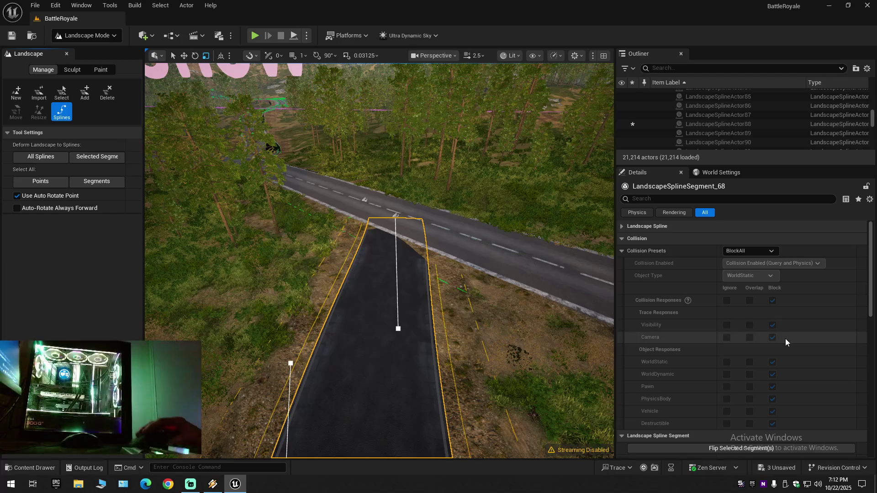
scroll(785, 339, down, 10)
scroll(785, 338, down, 1)
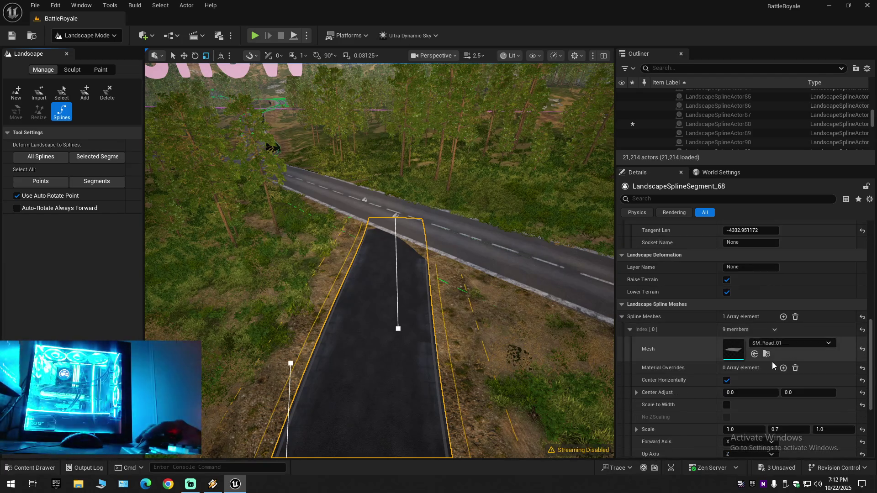
click(767, 354)
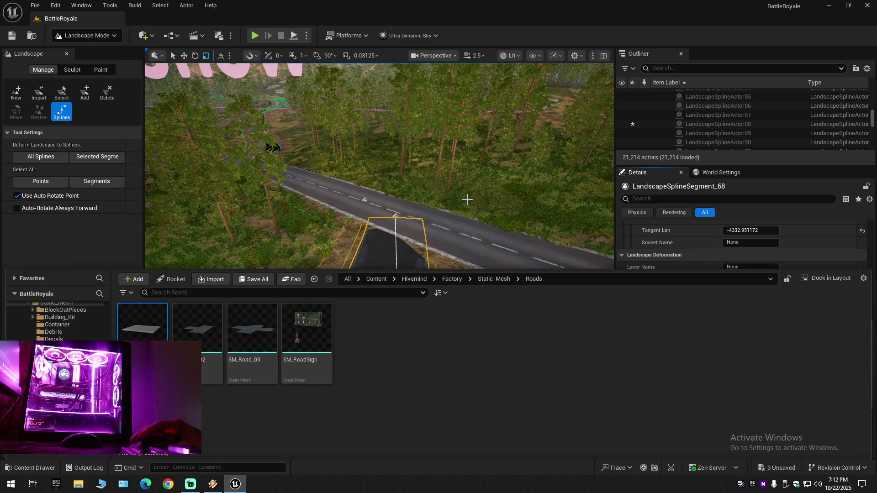
right_click(466, 199)
scroll(467, 199, up, 1)
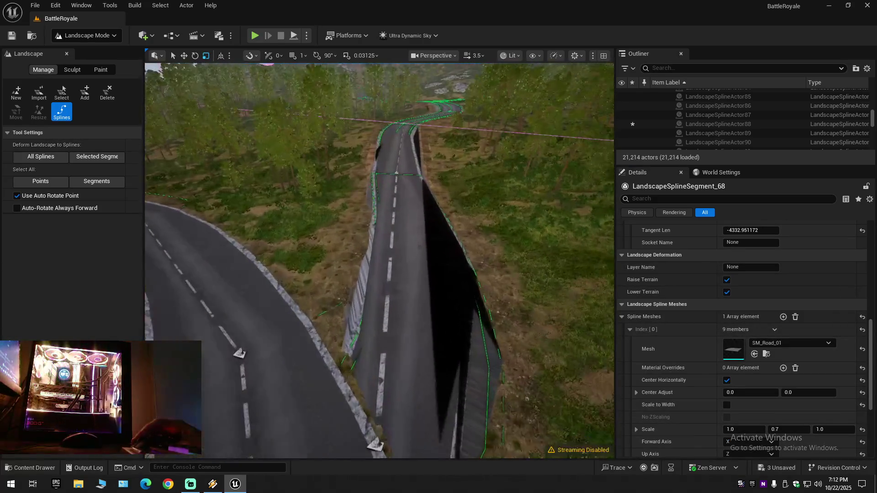
Give the cliff-side spline segment the SM_Road_01 mesh with Forward Axis X.
click(408, 275)
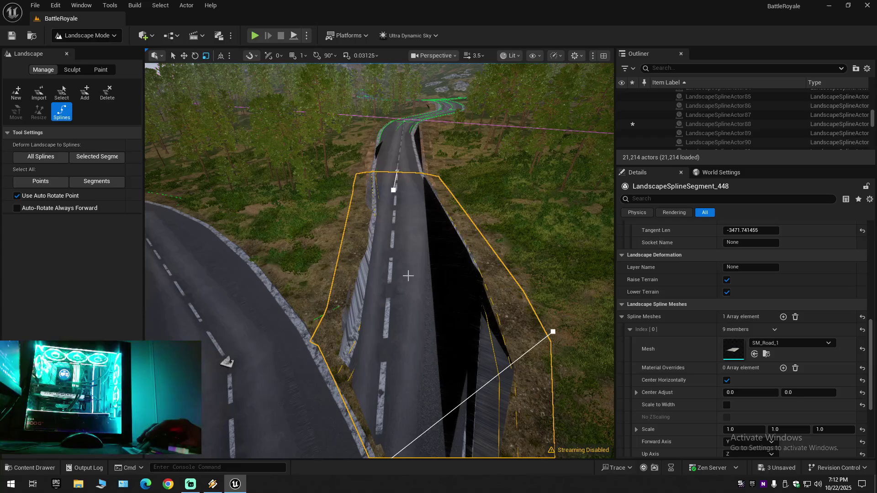
click(755, 354)
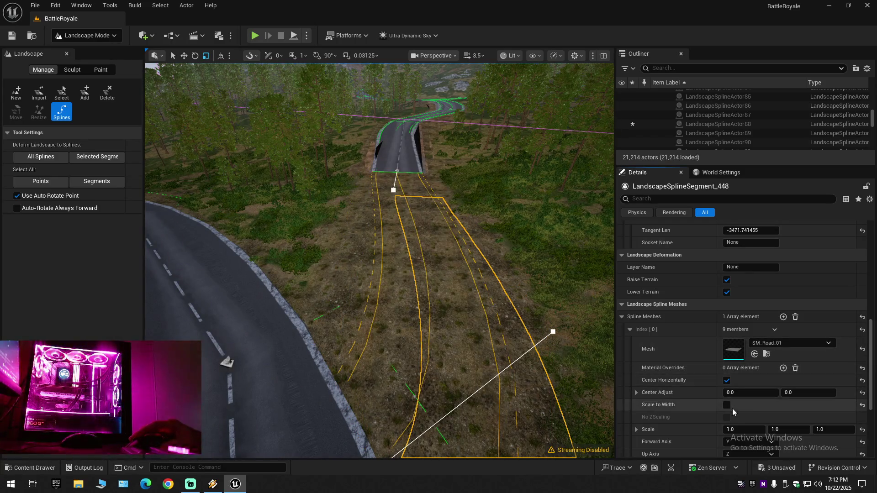
click(737, 441)
click(736, 451)
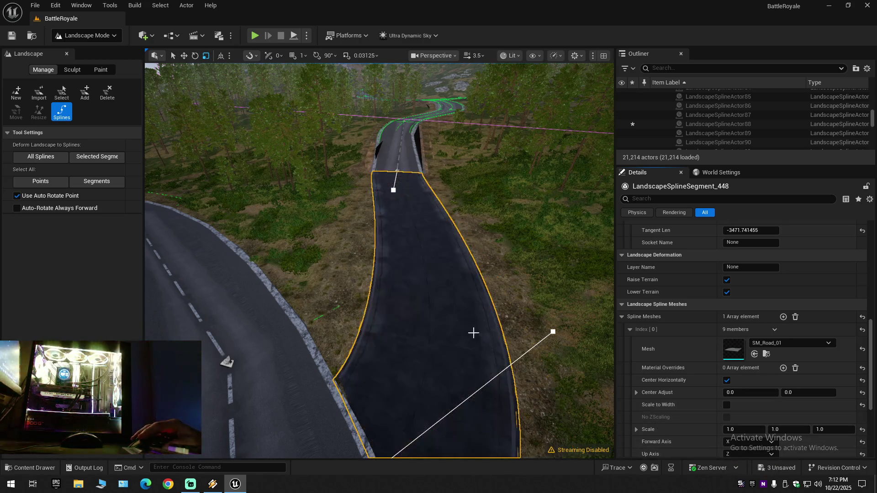
key(f)
scroll(379, 260, up, 3)
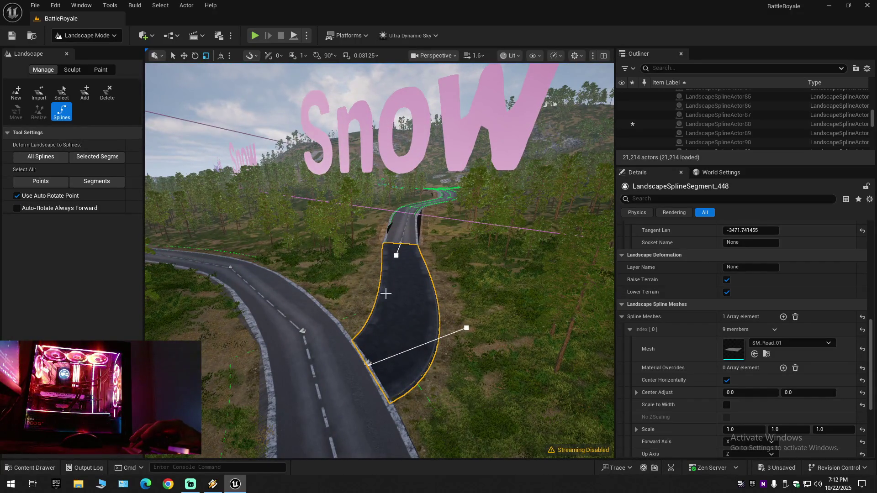
Apply SM_Road_01 with Forward Axis X to all connected segments, then return to Selection Mode.
key(ctrl+a)
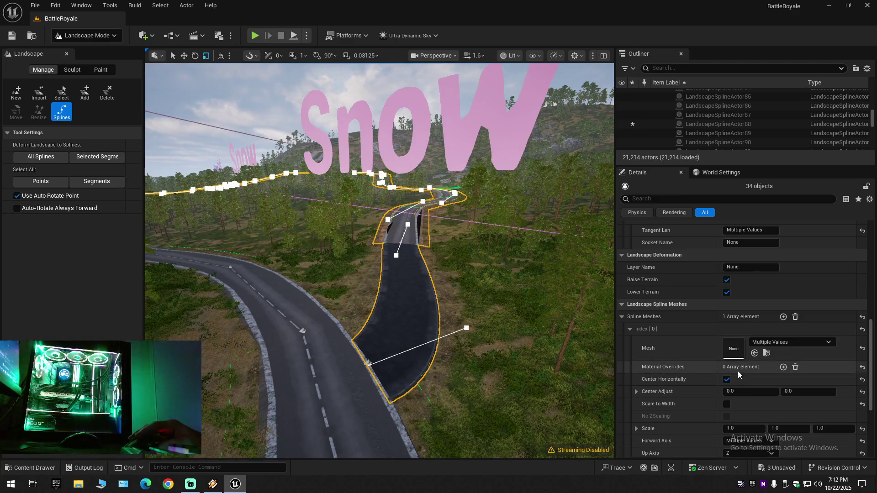
click(754, 353)
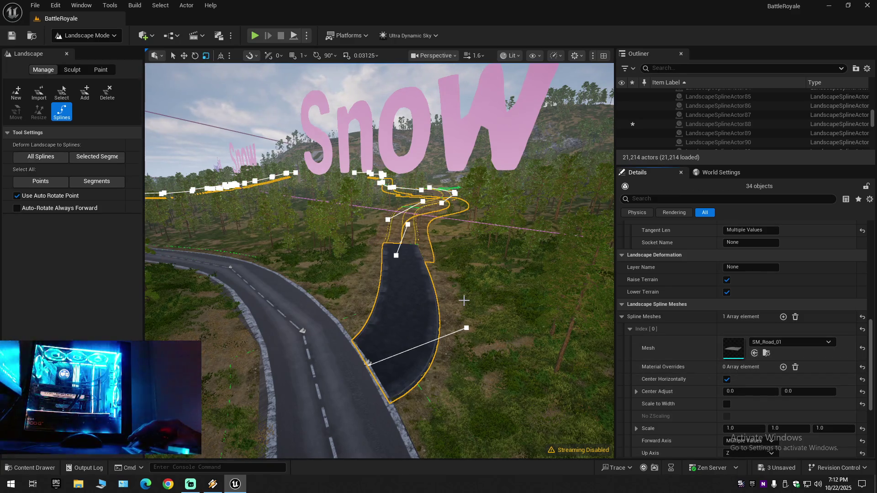
click(735, 443)
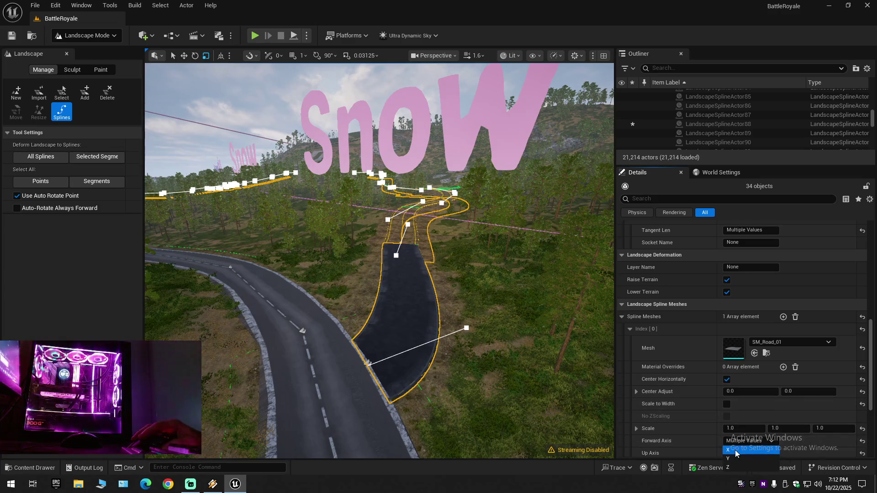
click(727, 450)
scroll(431, 309, up, 3)
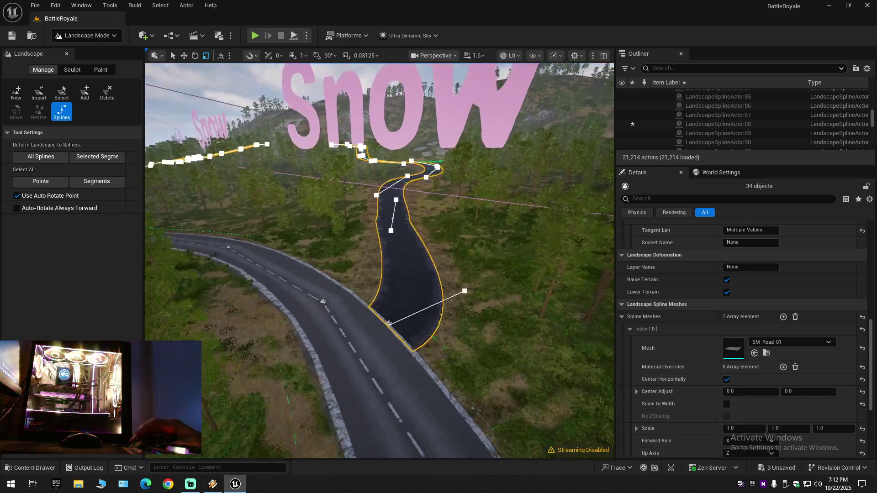
scroll(379, 260, down, 10)
scroll(379, 260, up, 10)
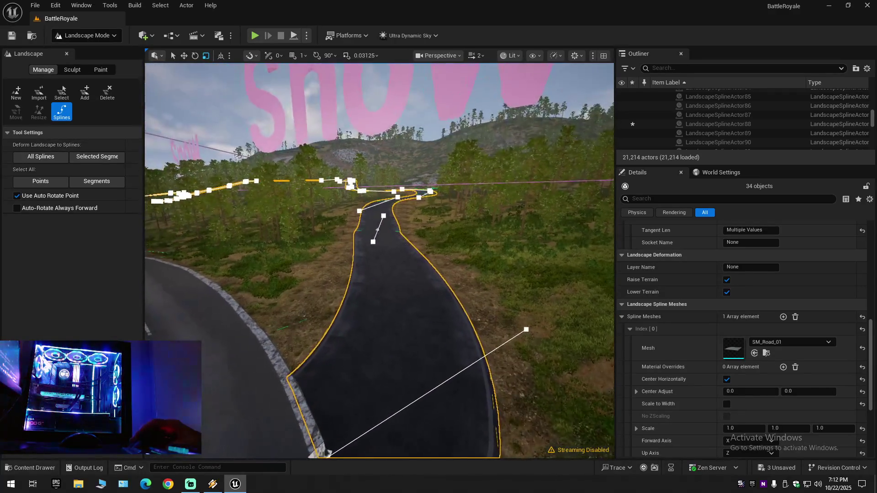
click(100, 36)
click(101, 50)
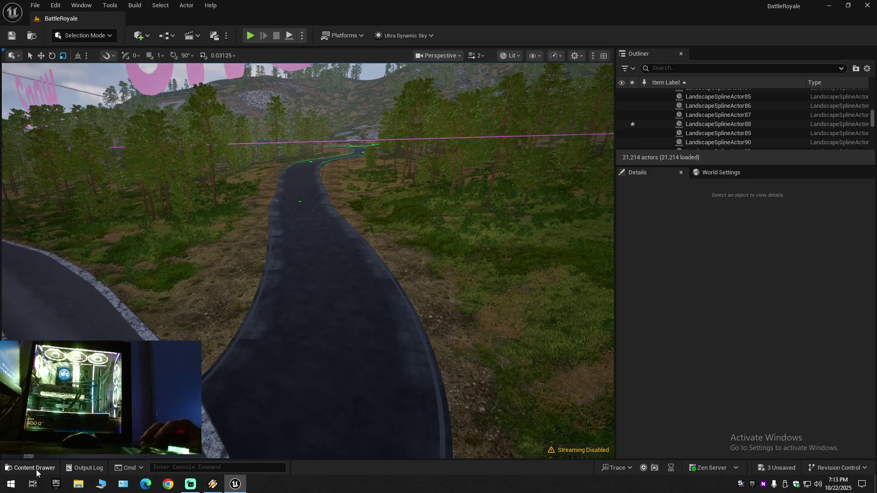
Duplicate MI_Runway_Center in MilitaryAirport > Materials > Runway and name the copy TEST_ROAD.
click(38, 468)
key(alt+Left)
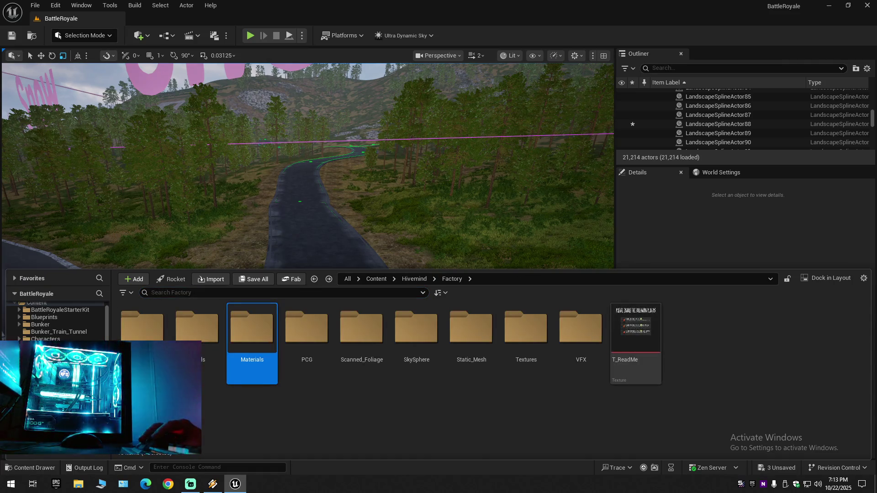
key(alt+Left)
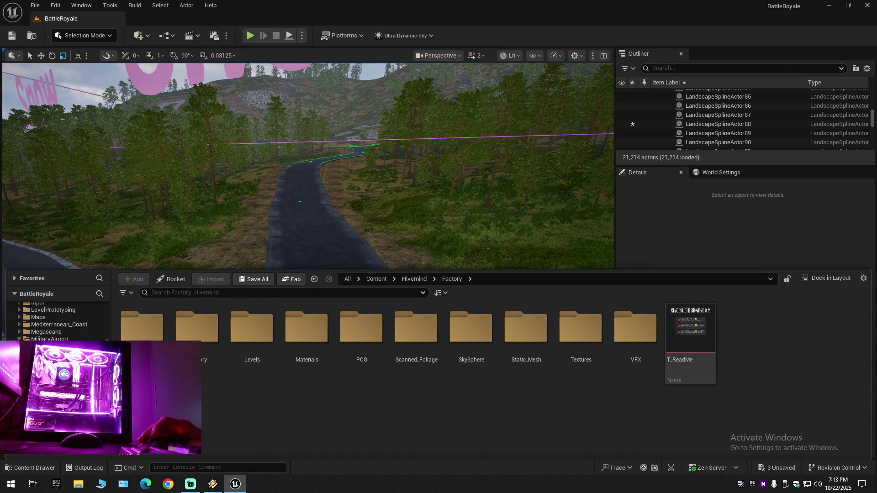
key(alt+Left)
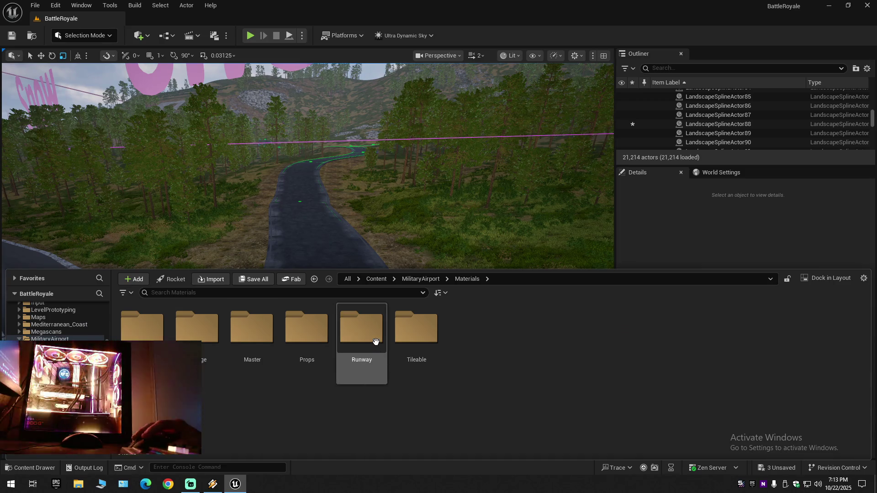
double_click(375, 342)
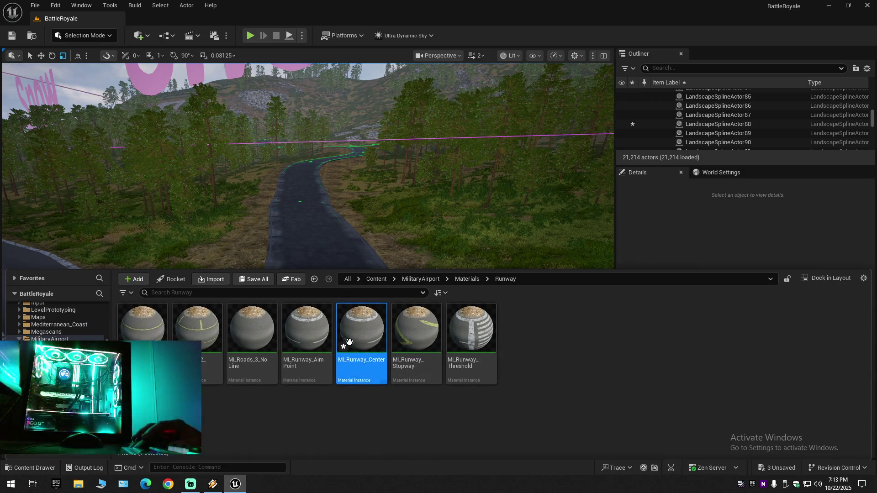
right_click(349, 341)
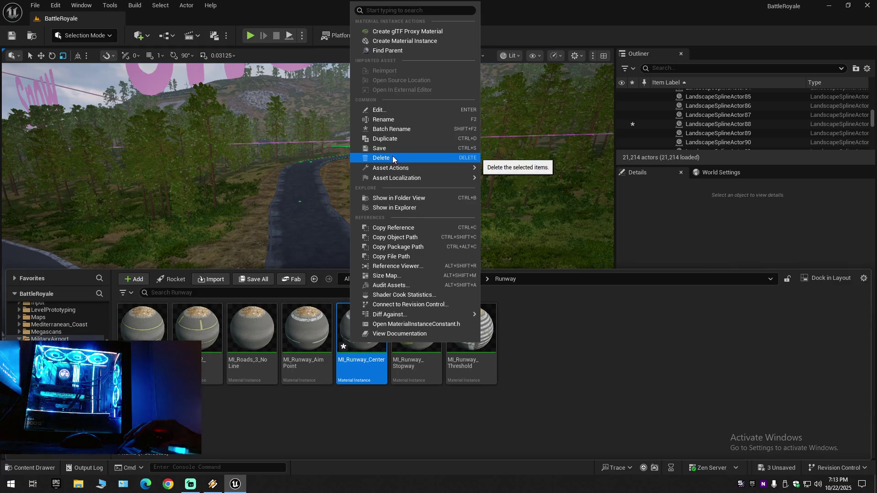
click(389, 139)
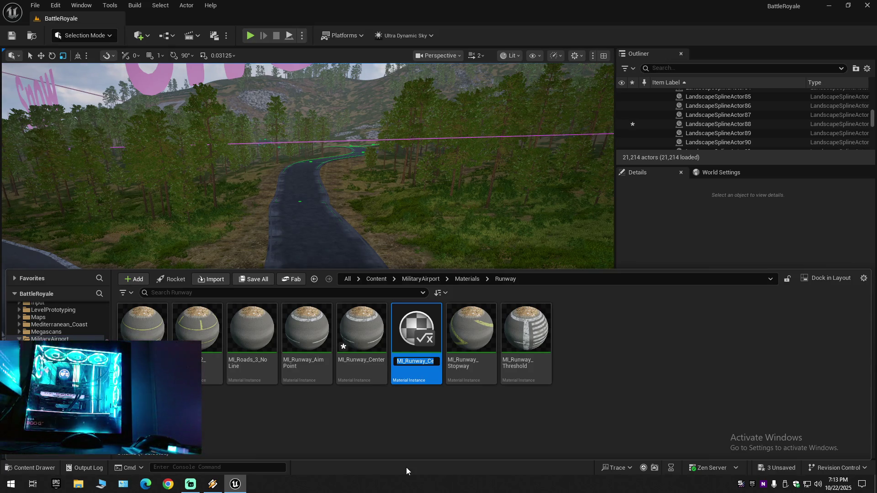
text(TEST_R)
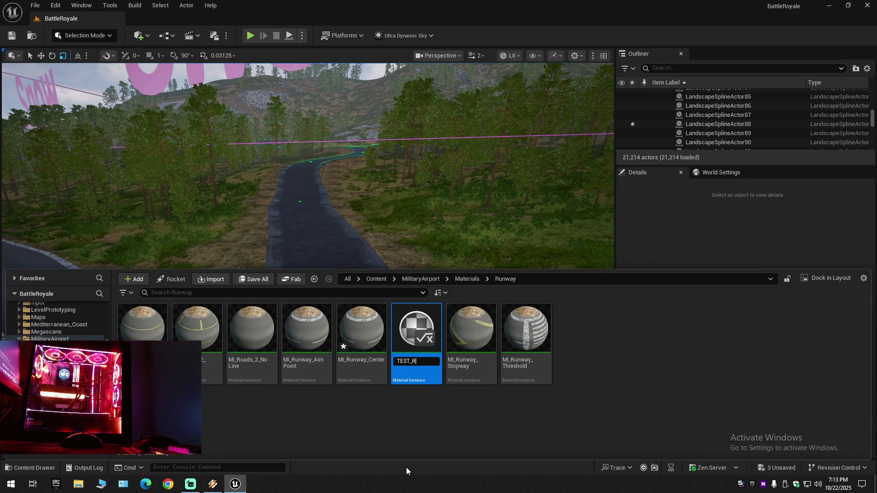
text(OAD)
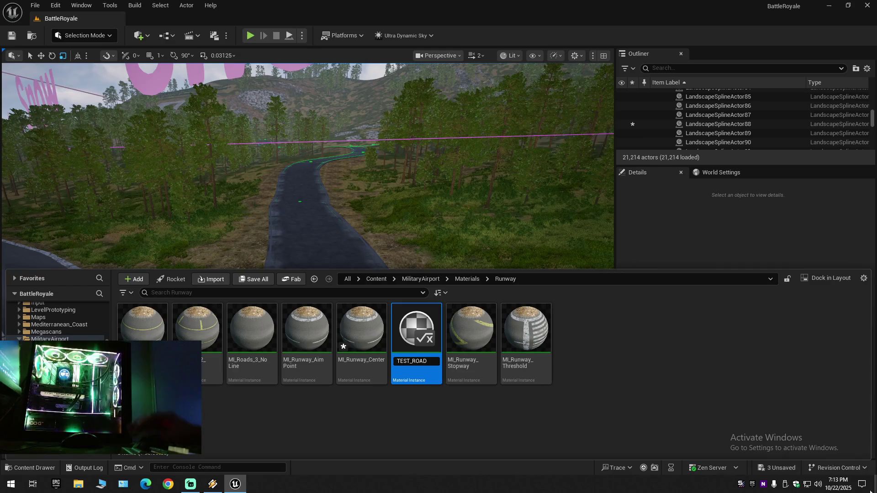
key(Return)
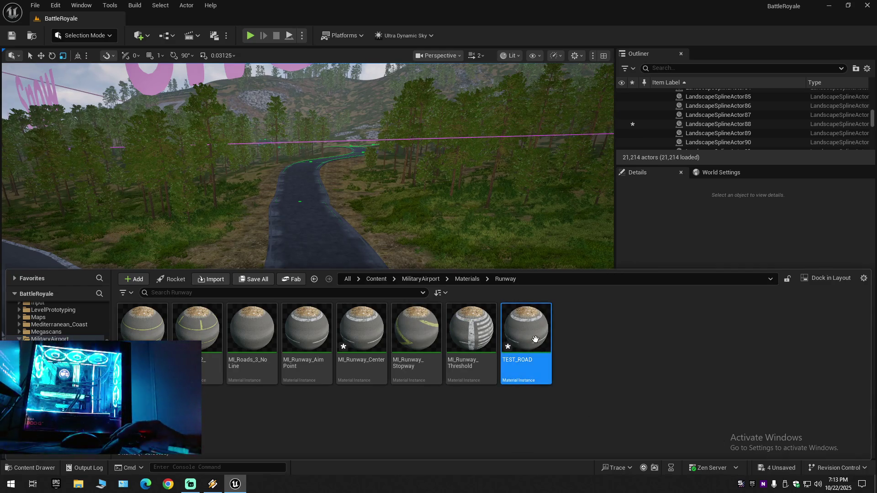
Drag the TEST_ROAD material instance onto the dark road in the level.
double_click(536, 340)
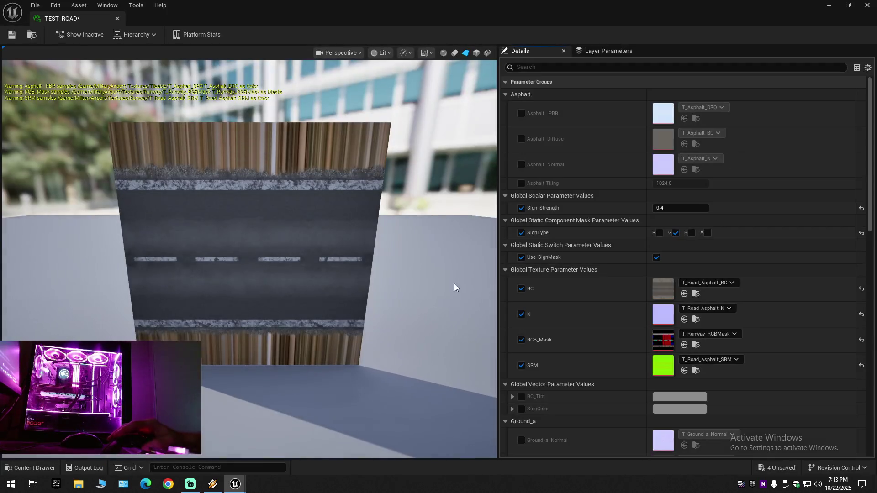
click(117, 19)
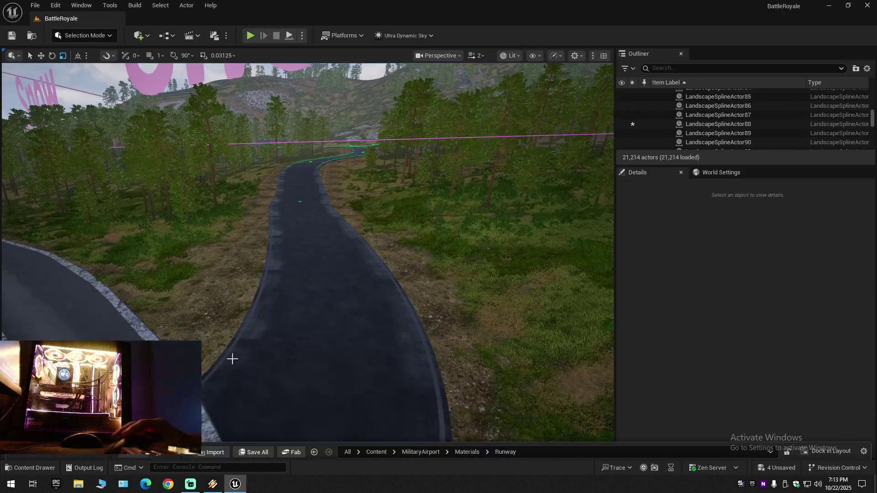
click(19, 471)
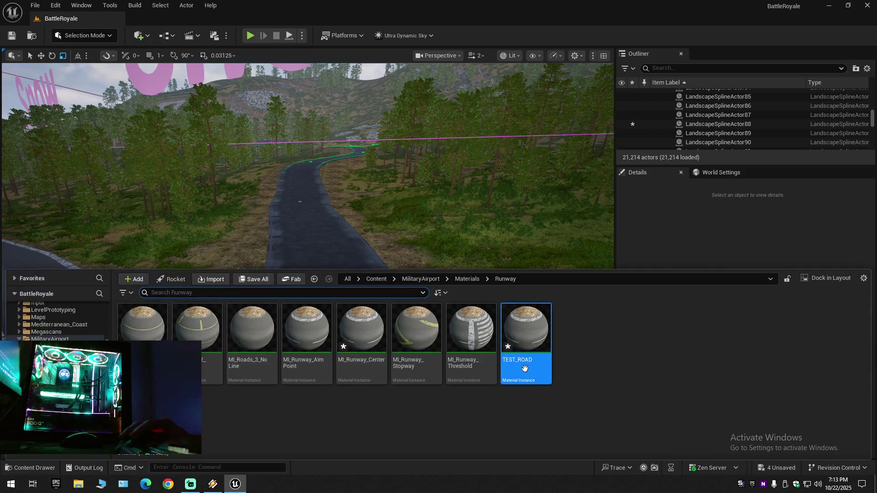
mouse_move(530, 346)
mouse_down()
mouse_move(292, 233)
mouse_move(316, 299)
mouse_up()
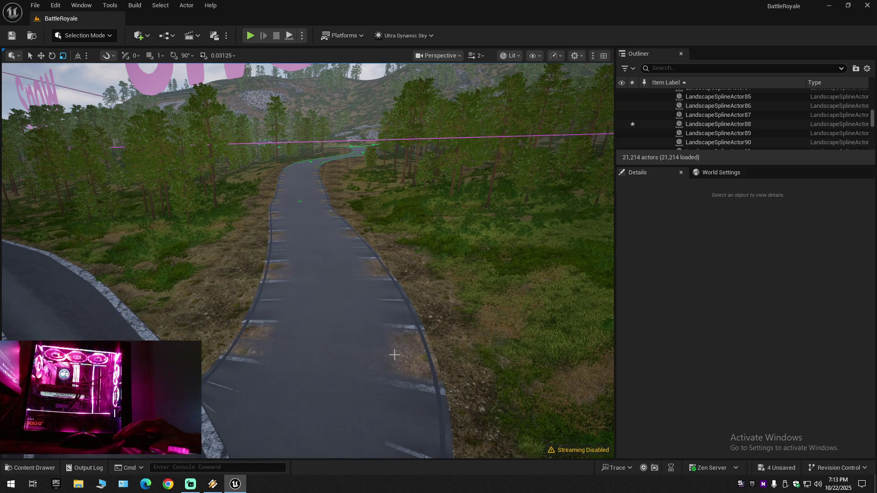
Fly forward along the road at a lower camera speed and reopen TEST_ROAD for editing.
key(w)
scroll(372, 348, down, 1)
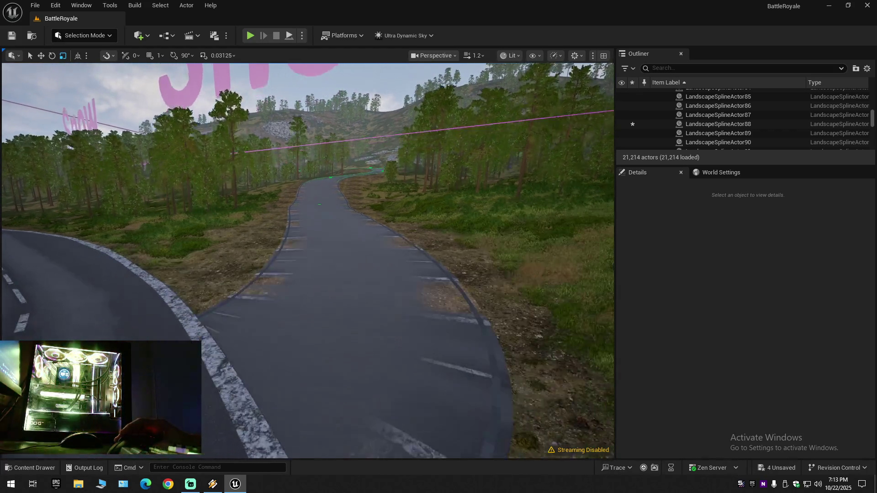
scroll(339, 388, down, 1)
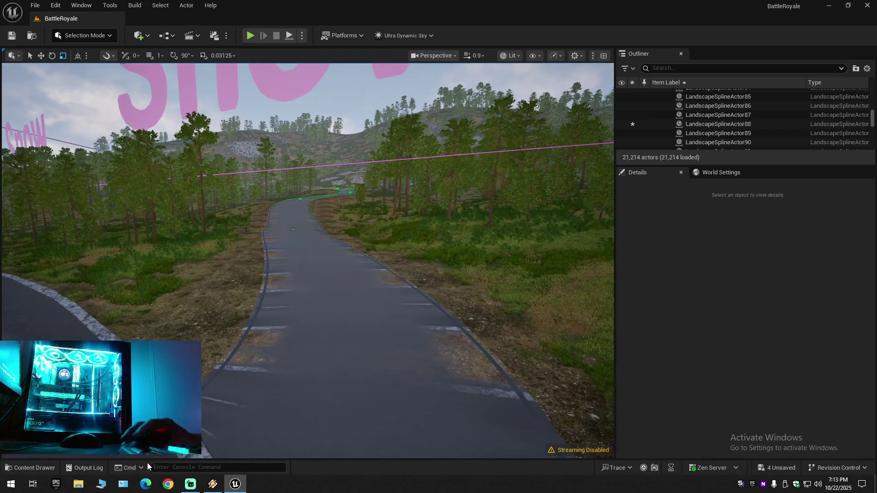
click(30, 468)
double_click(529, 340)
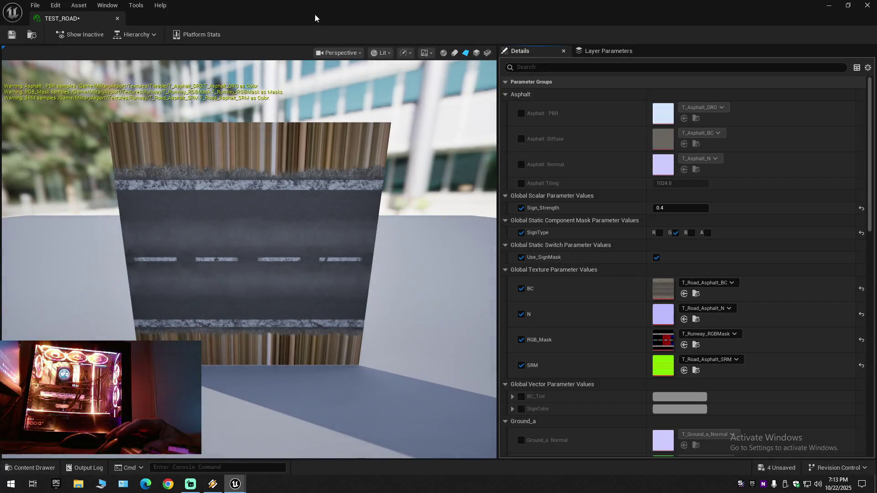
Scroll TEST_ROAD's Details to Max World Position Offset Displacement and tick its override.
scroll(612, 258, down, 5)
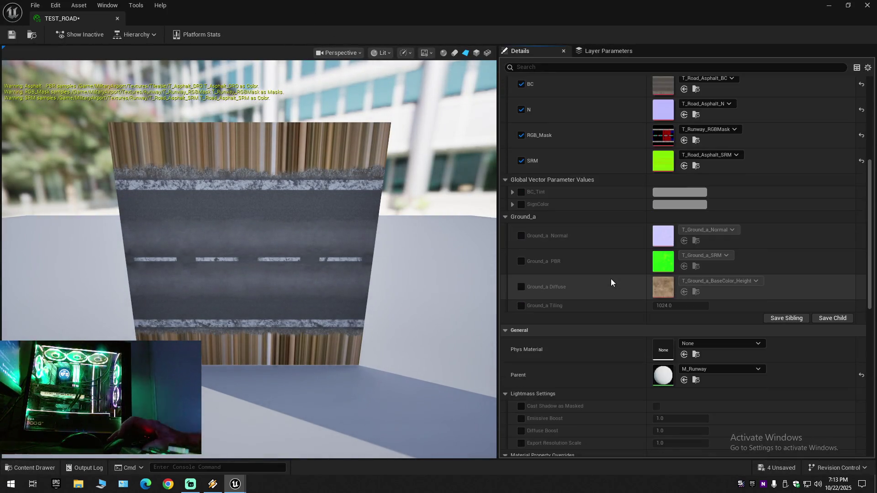
scroll(611, 282, down, 5)
scroll(611, 282, down, 4)
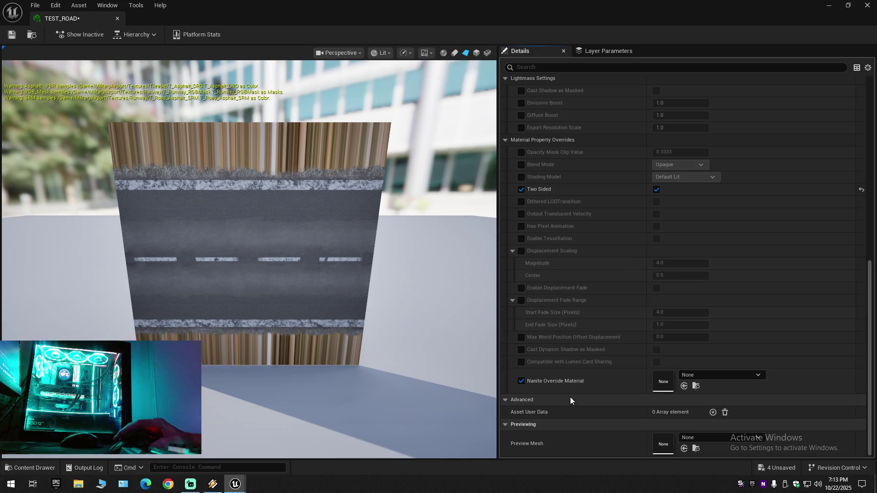
mouse_move(586, 362)
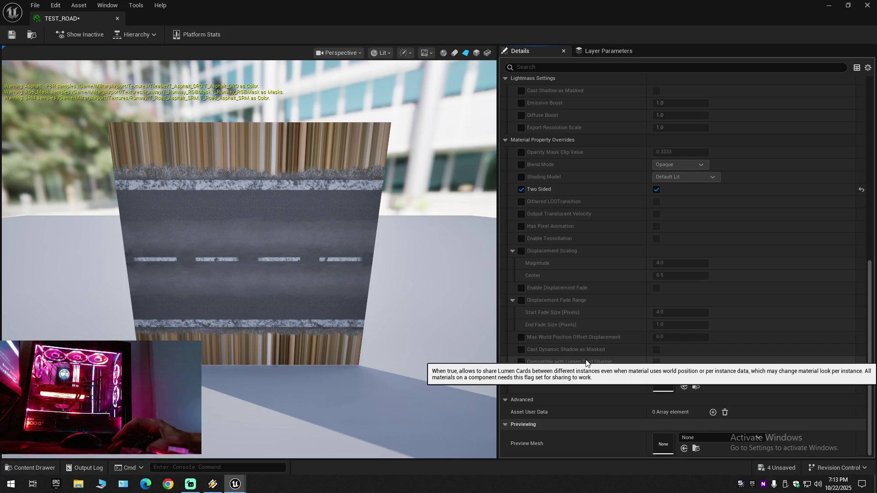
scroll(585, 360, up, 1)
scroll(585, 360, up, 8)
scroll(585, 359, up, 5)
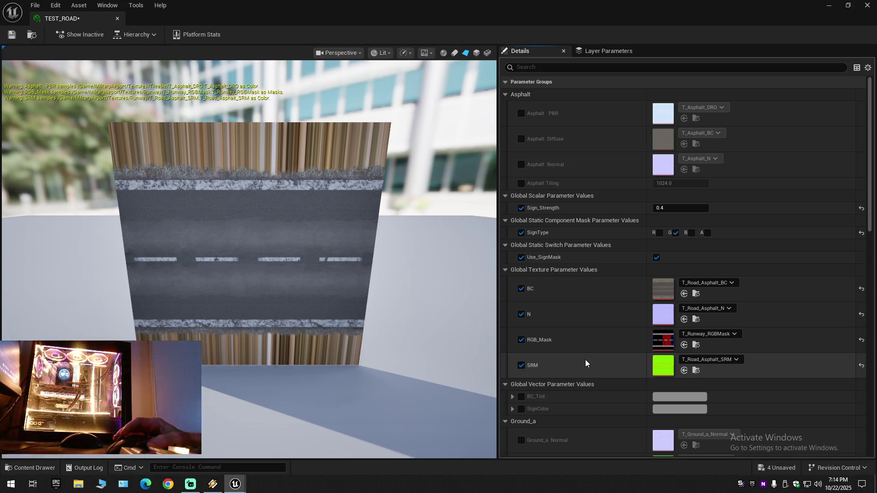
scroll(585, 360, down, 3)
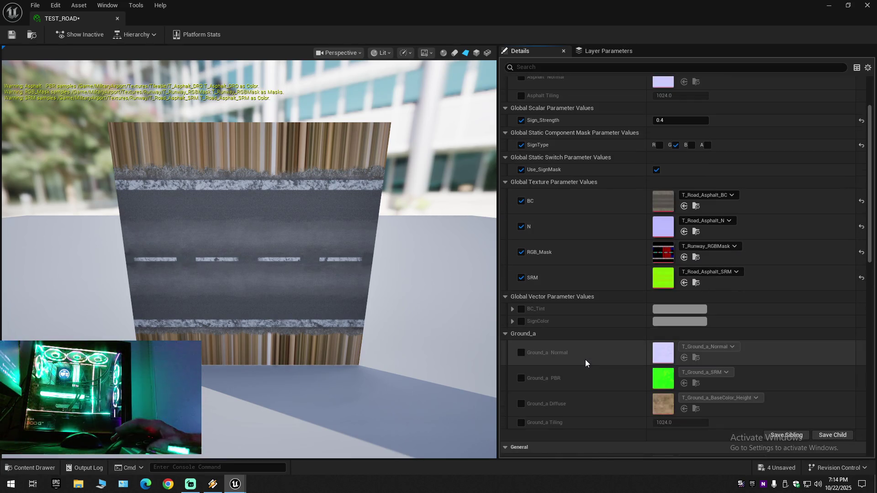
scroll(585, 359, down, 8)
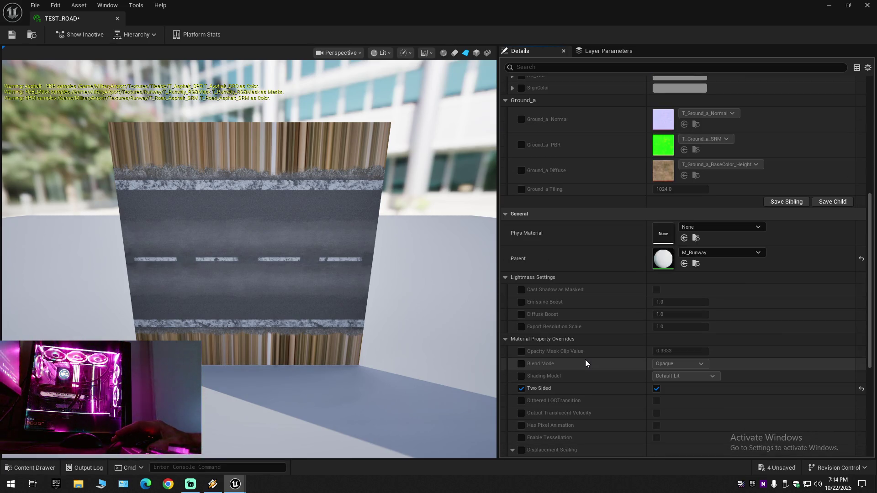
scroll(585, 363, down, 3)
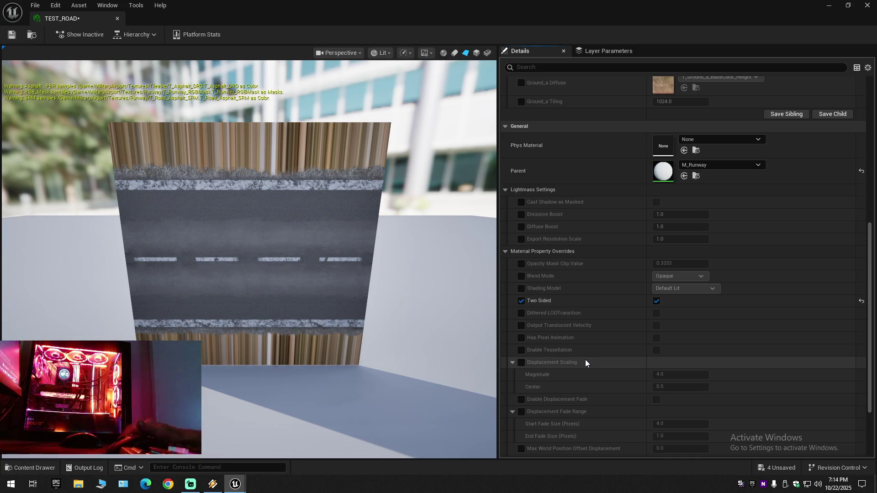
scroll(585, 360, down, 3)
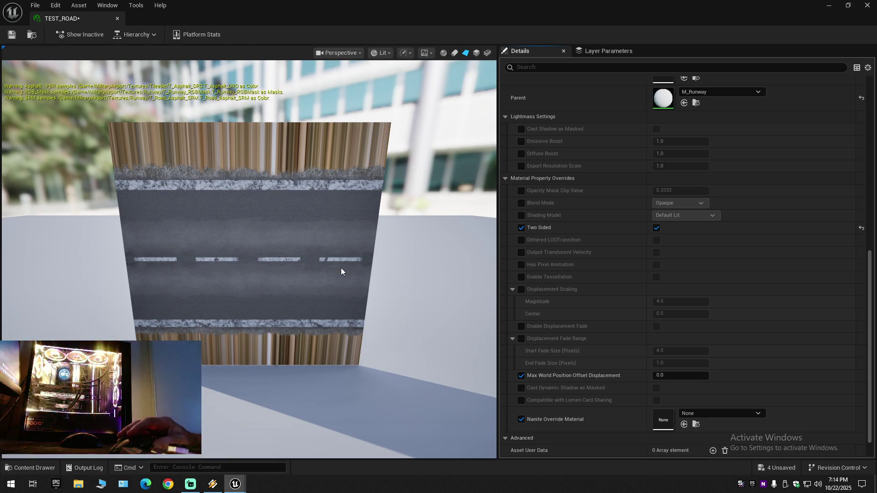
Float the TEST_ROAD editor over the level as an enlarged window.
mouse_move(335, 9)
mouse_down()
mouse_move(502, 78)
mouse_move(473, 191)
mouse_move(514, 205)
mouse_move(467, 75)
mouse_up()
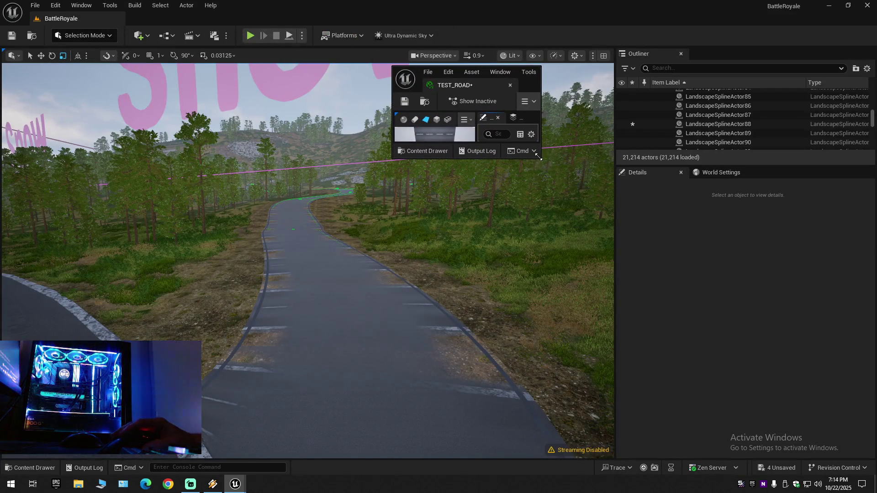
mouse_move(540, 156)
mouse_down()
mouse_move(696, 382)
mouse_move(784, 434)
mouse_move(805, 434)
mouse_up()
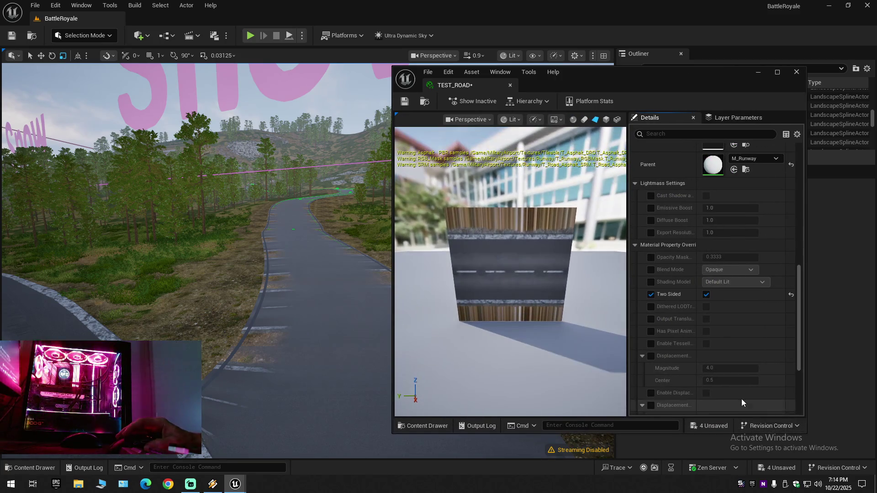
scroll(686, 375, down, 5)
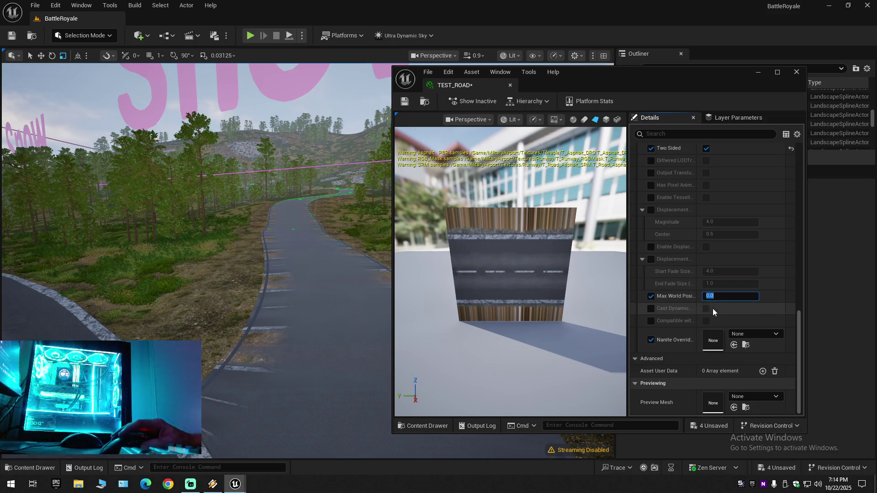
Try 10 and 50 for Max World Position Offset Displacement, then undo and untick the override.
text(10)
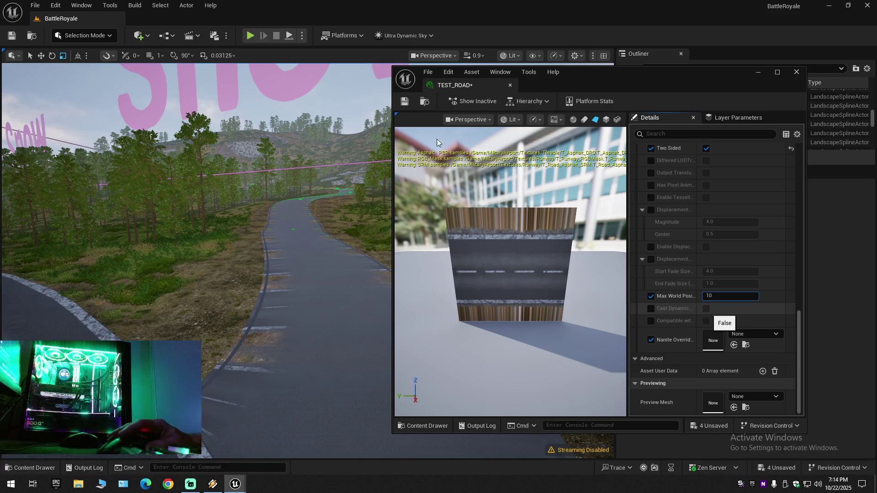
key(Return)
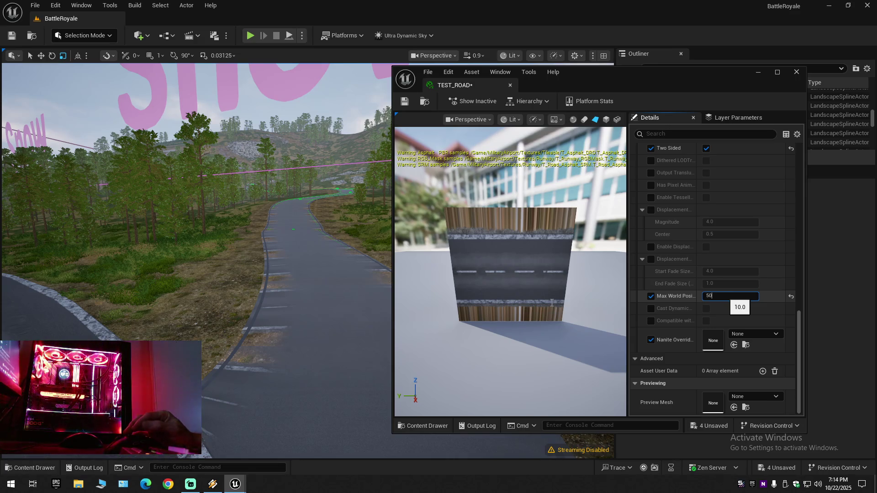
key(Return)
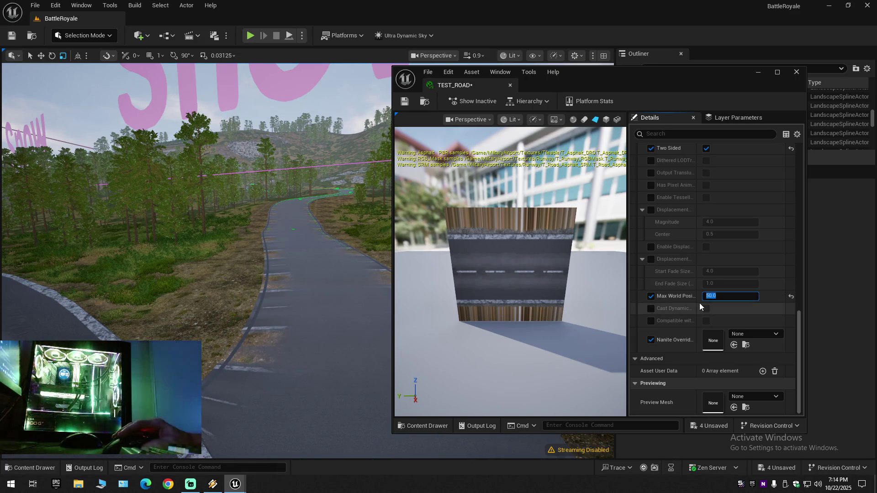
click(779, 295)
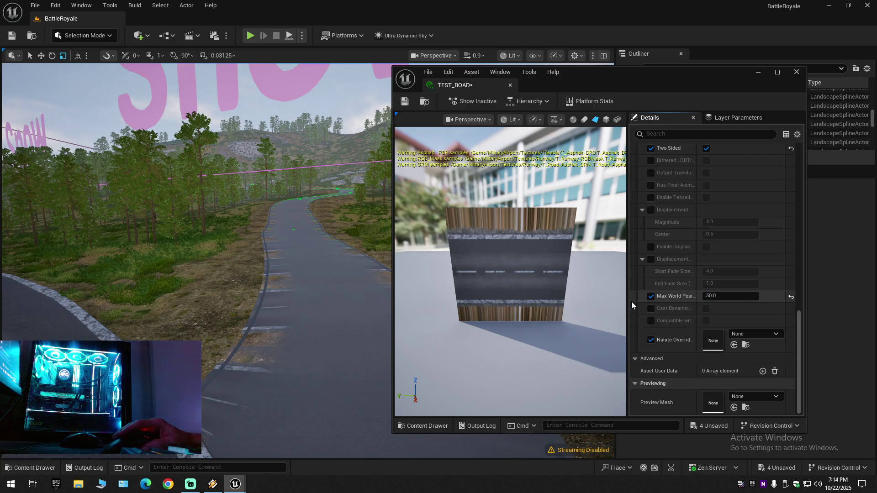
key(ctrl+z)
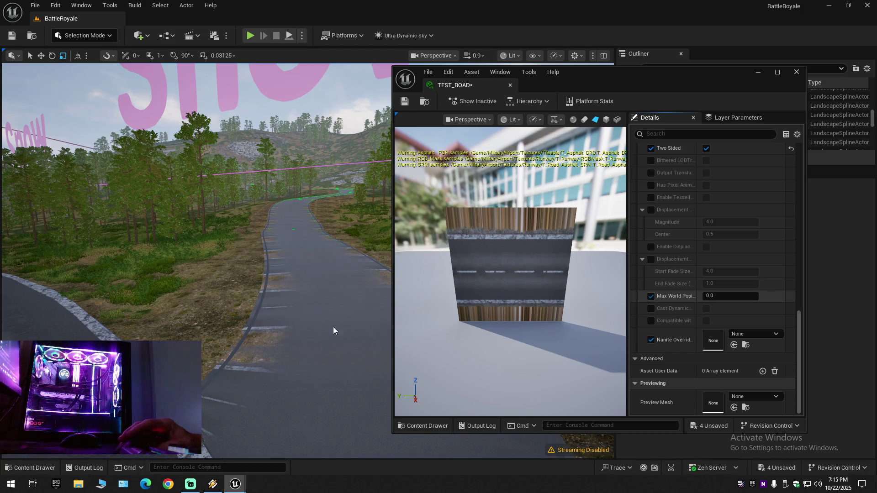
key(space)
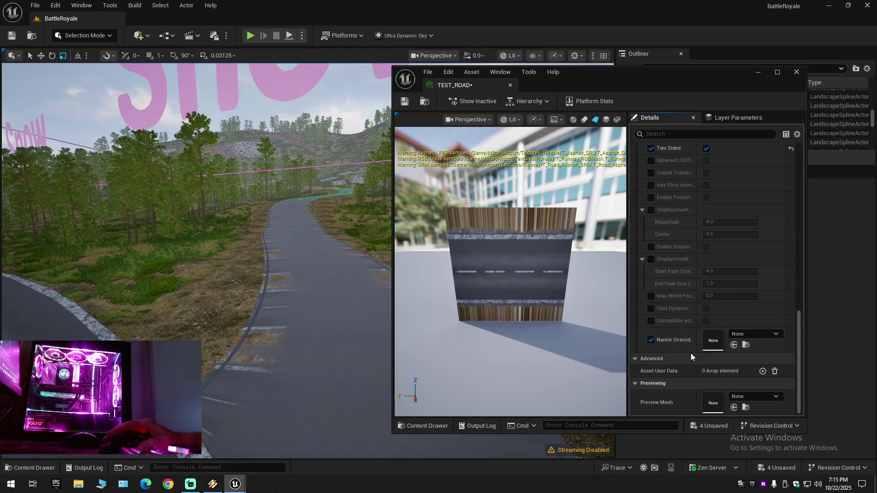
Widen TEST_ROAD's details area and window, scroll back to Parameter Groups, then close the editor.
drag(629, 292, 582, 293)
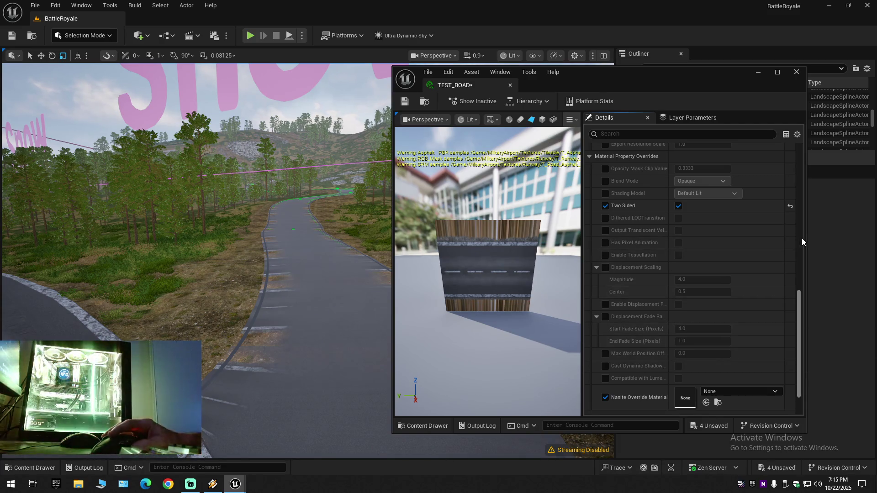
drag(805, 239, 876, 239)
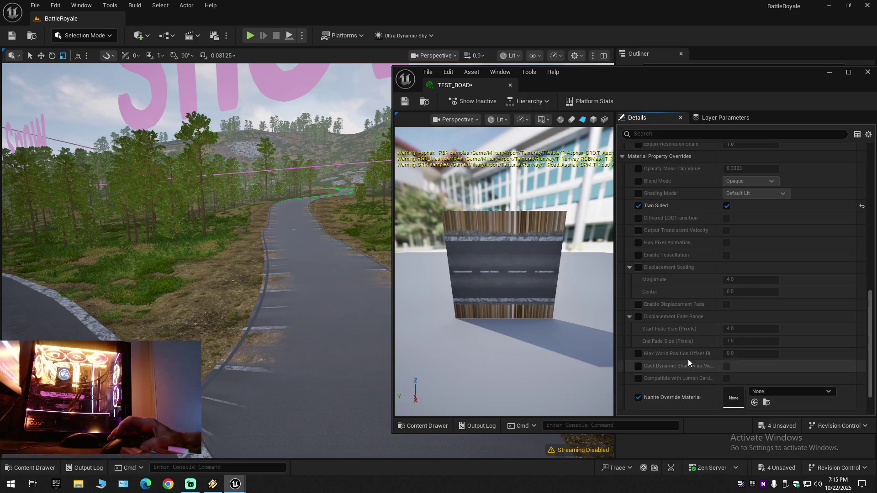
scroll(687, 360, up, 3)
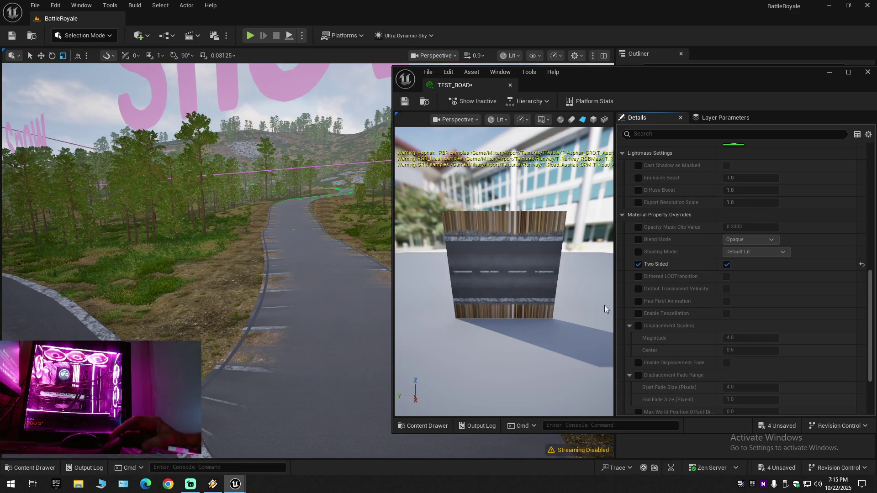
scroll(696, 290, up, 2)
scroll(697, 291, up, 2)
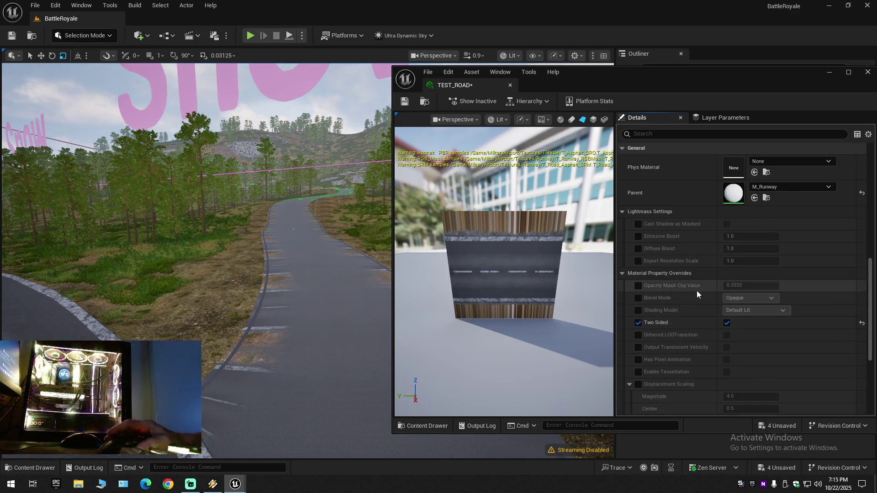
scroll(697, 290, up, 10)
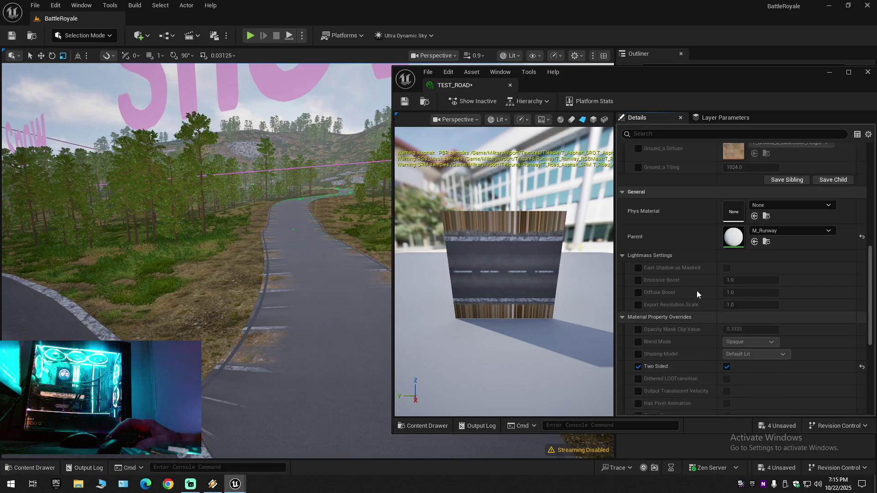
scroll(696, 290, up, 8)
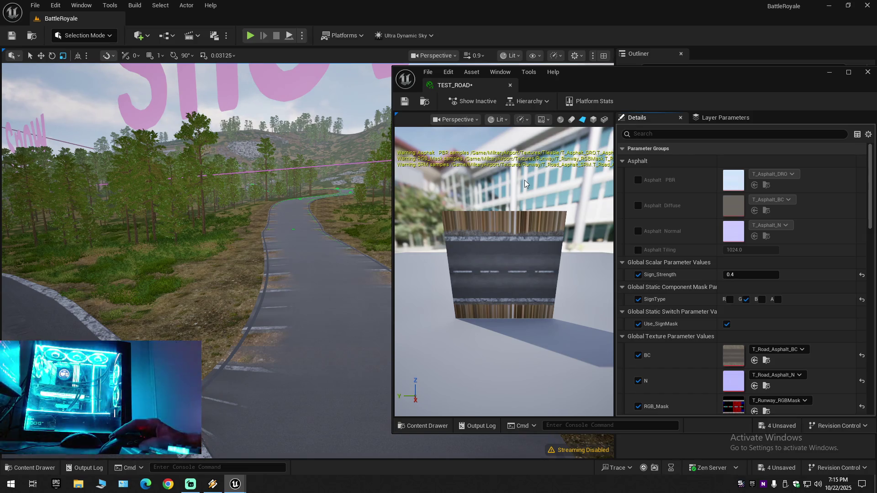
click(510, 84)
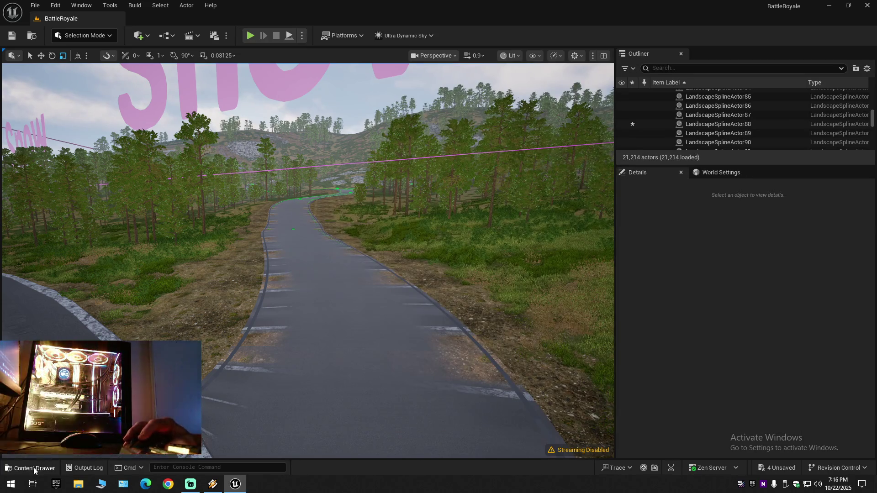
Drag the TEST material from BattleRoyaleStarterKit > Materials onto the road and open it for editing.
click(34, 467)
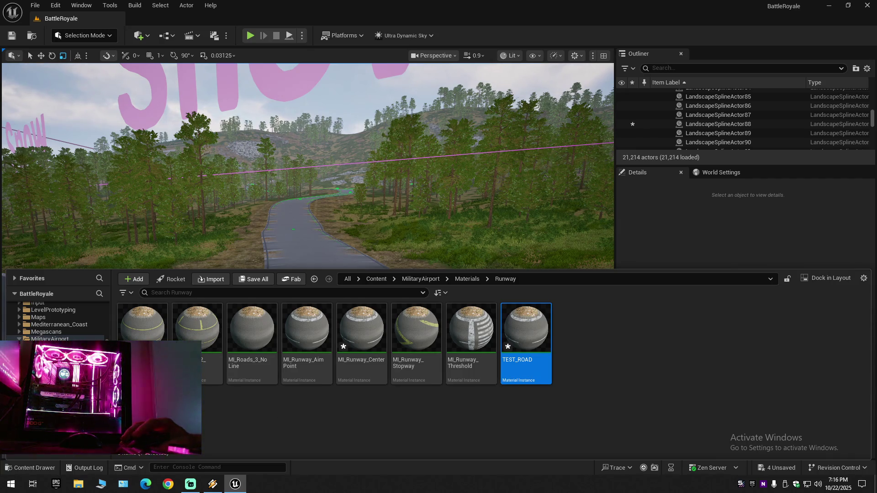
scroll(51, 336, up, 5)
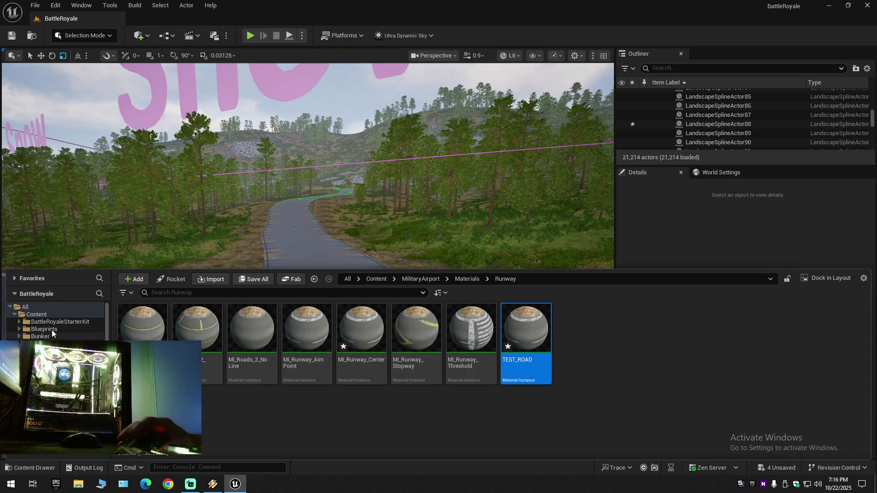
click(52, 322)
double_click(402, 361)
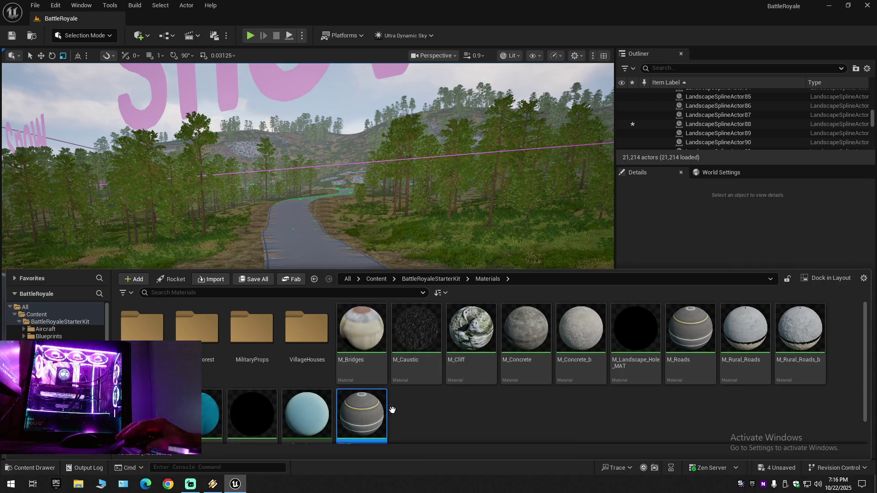
click(361, 414)
mouse_move(361, 397)
mouse_down()
mouse_move(323, 249)
mouse_move(327, 333)
mouse_move(372, 355)
mouse_up()
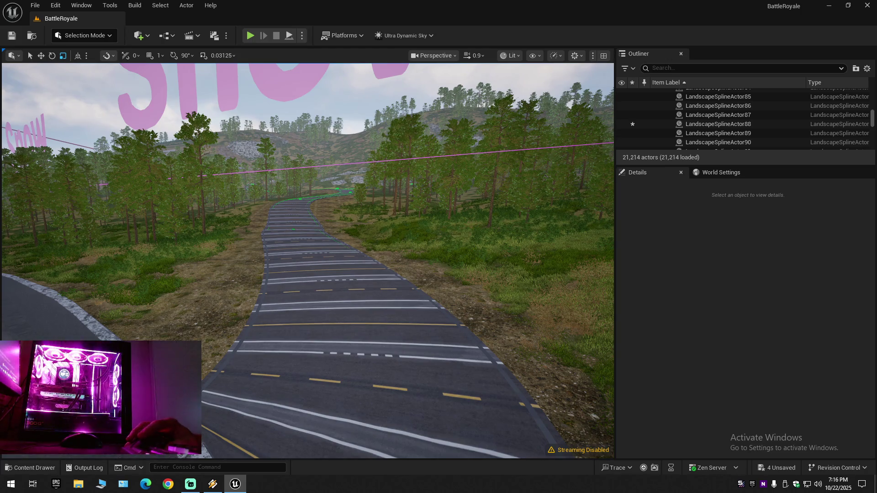
click(29, 468)
double_click(381, 396)
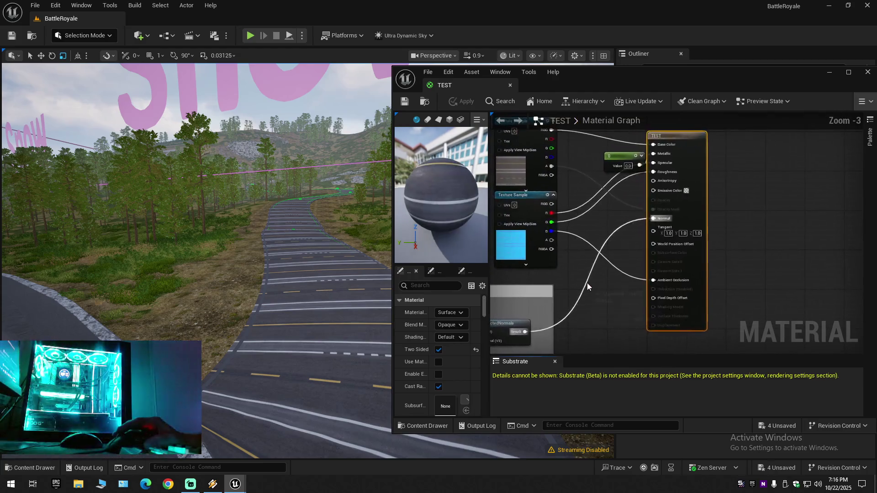
Reposition the TEST material editor and enlarge its preview and details area.
drag(729, 71, 638, 72)
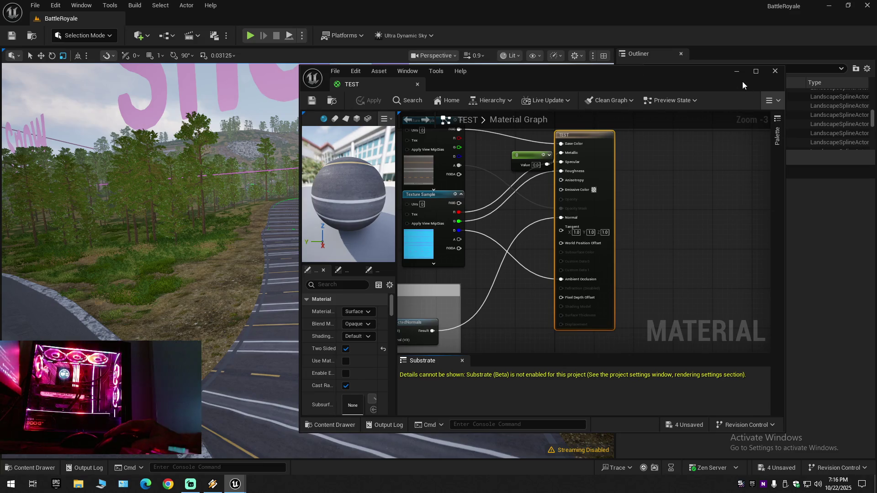
click(769, 101)
click(768, 101)
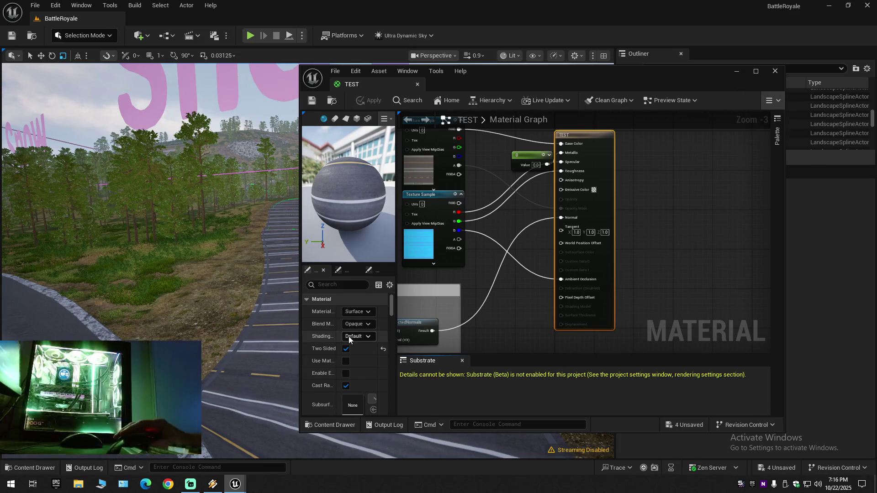
drag(395, 273, 471, 273)
scroll(431, 353, down, 5)
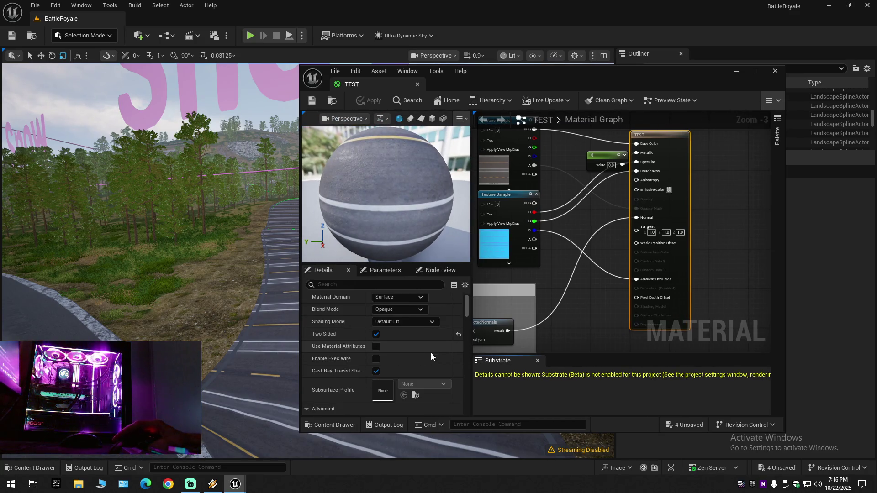
scroll(431, 353, down, 4)
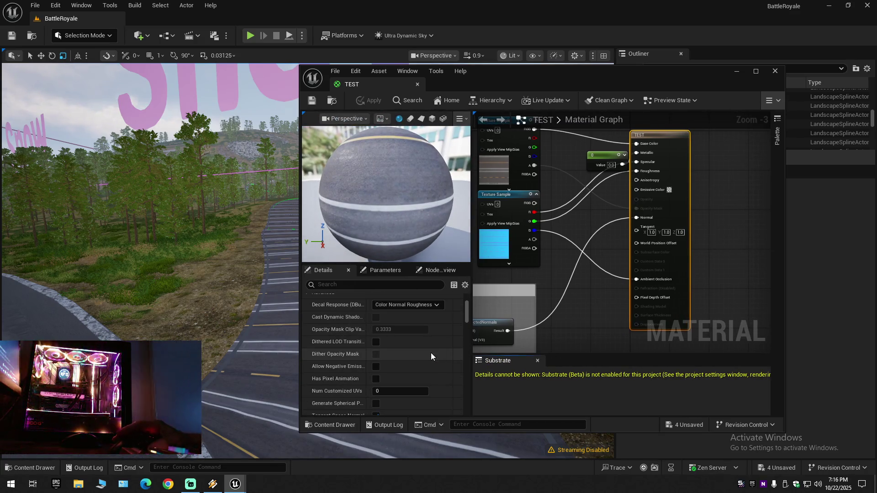
scroll(431, 353, down, 3)
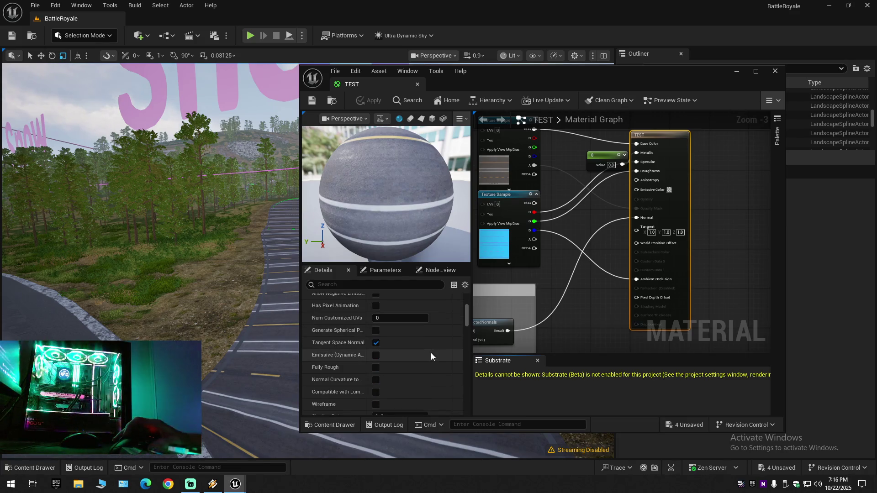
scroll(431, 352, down, 3)
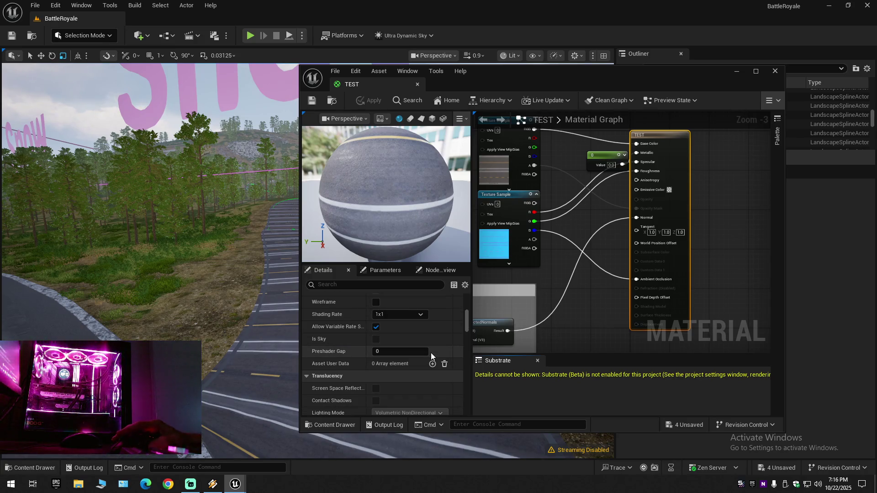
scroll(406, 375, down, 3)
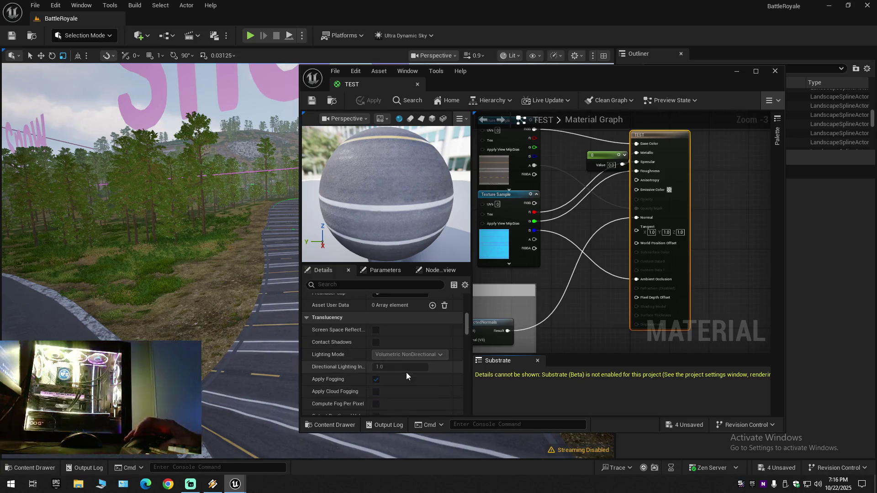
Filter Details by 'OFF' and set Max World Position Offset to 50.0.
click(351, 284)
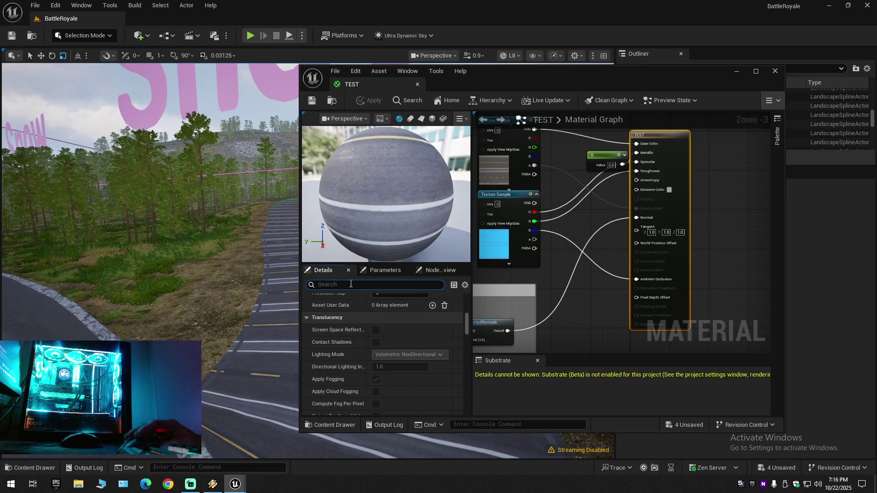
text(OFF)
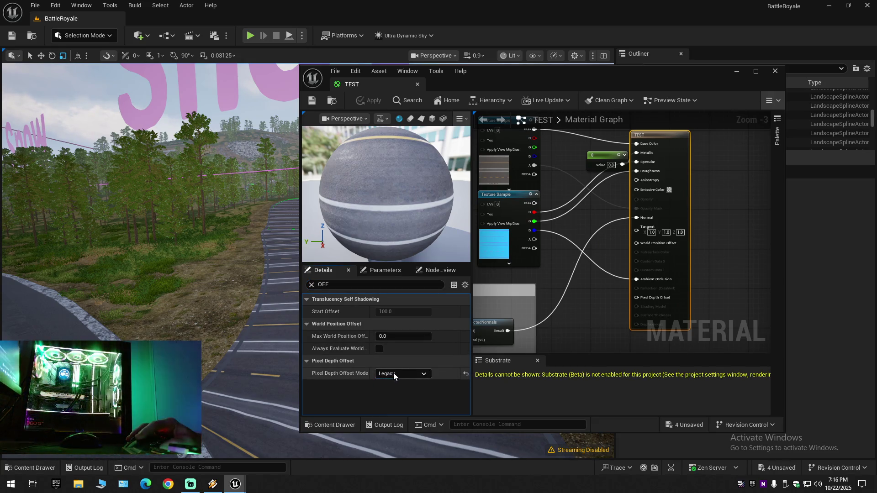
click(383, 336)
text(50)
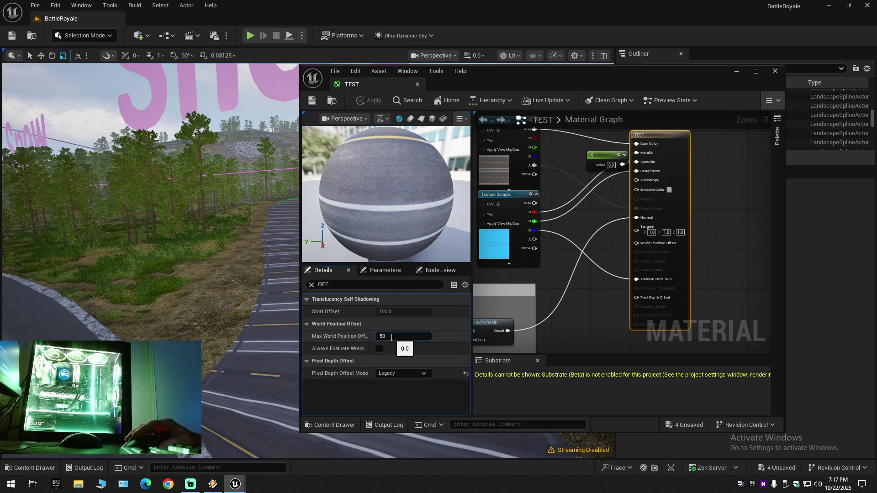
key(Return)
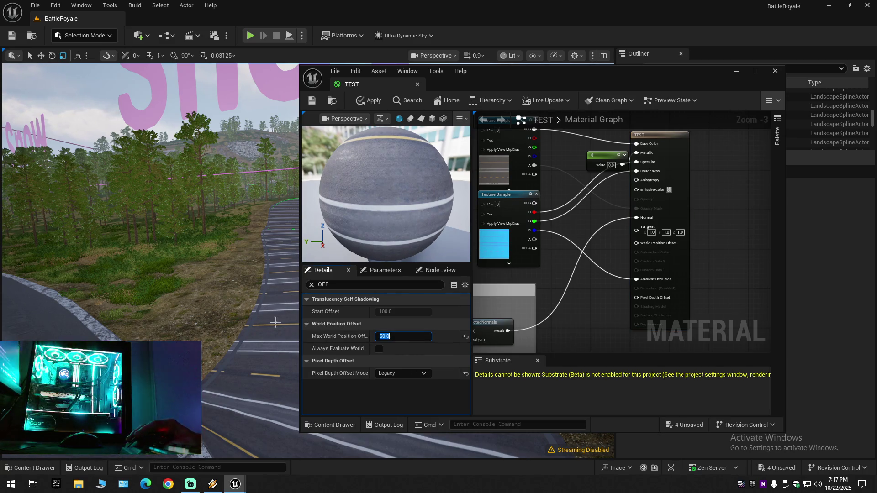
Preview TEST on a flat plane and enter -50 for Max World Position Offset, which clamps to 0.0.
drag(478, 88, 551, 84)
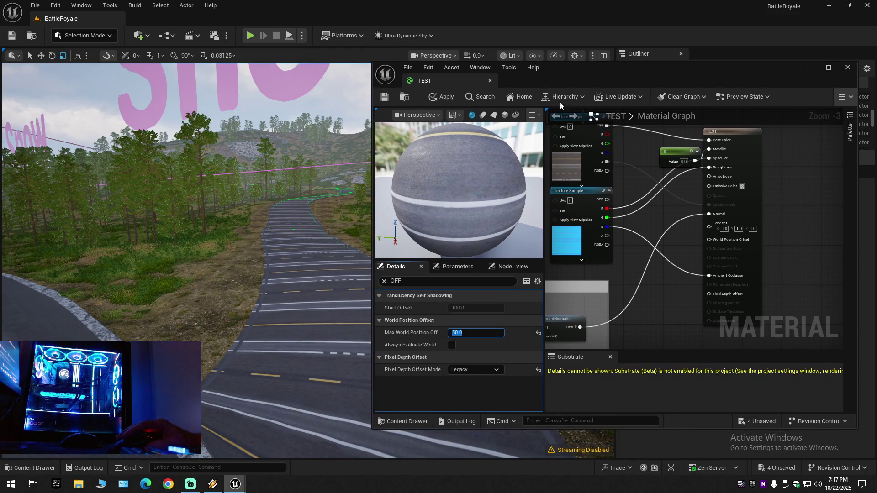
click(496, 115)
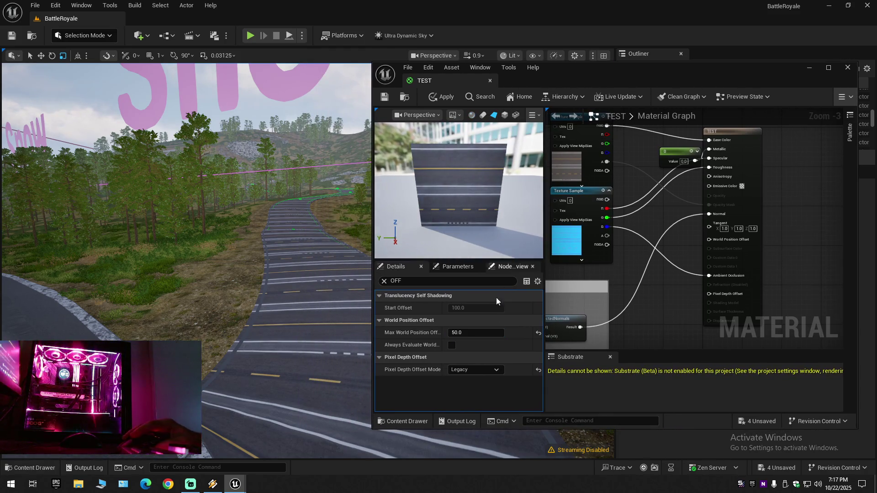
click(472, 334)
text(-50)
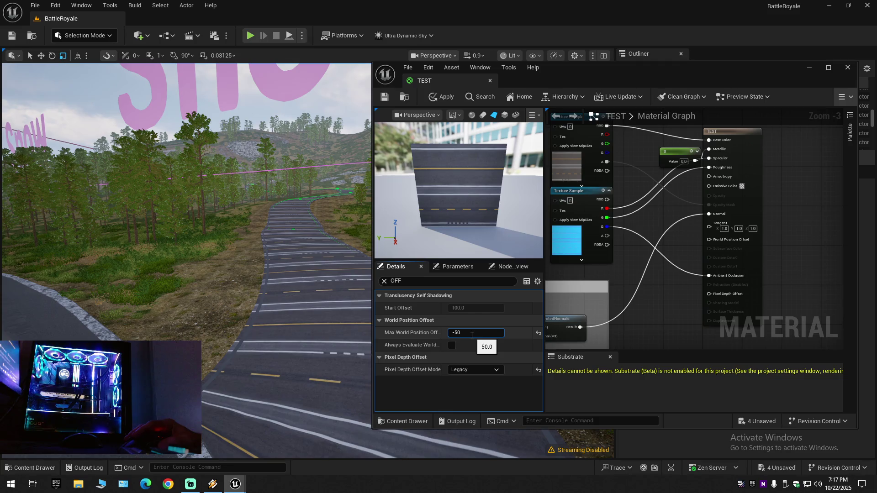
key(Return)
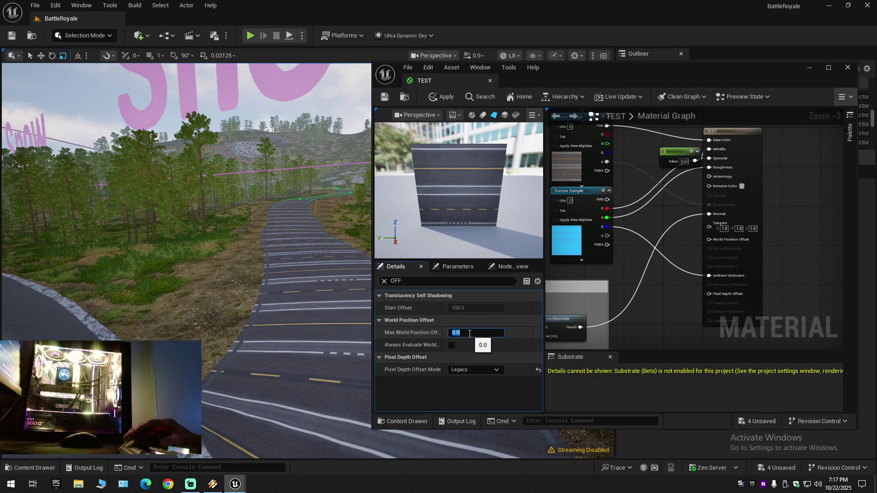
click(409, 308)
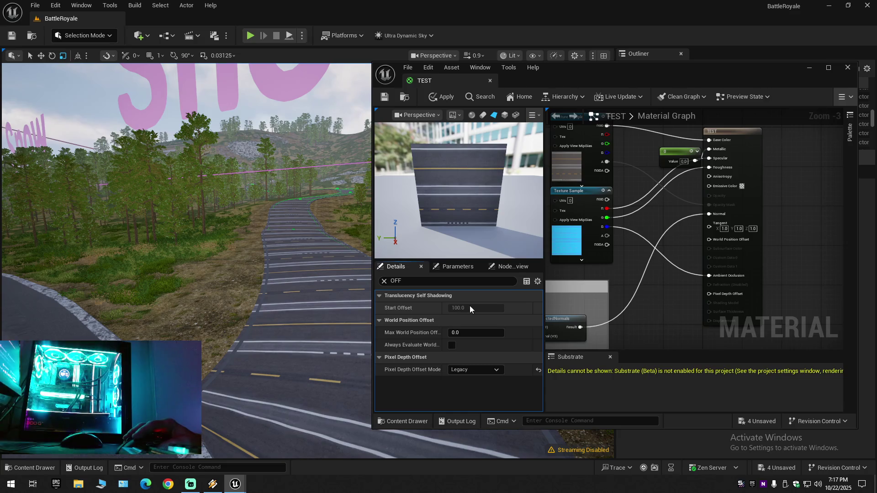
Browse from the upper Texture Sample node to T_Roads_BaseColor and open it in the texture editor.
click(384, 281)
click(560, 159)
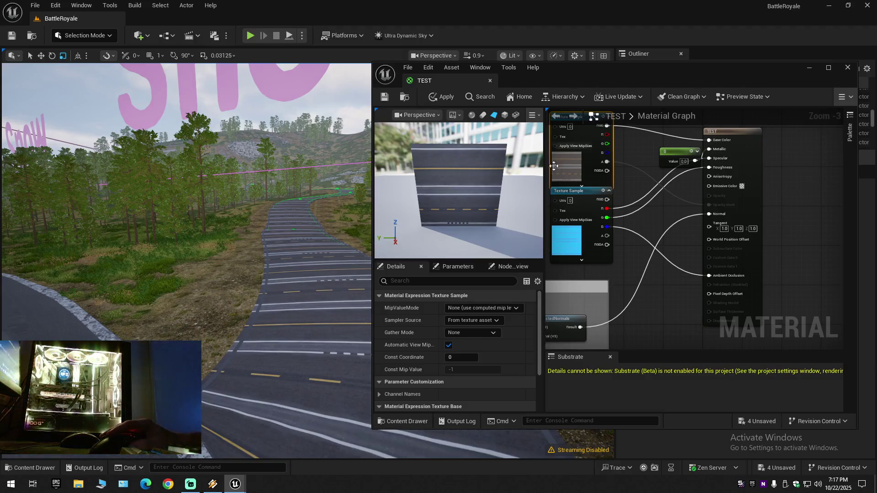
key(ctrl+b)
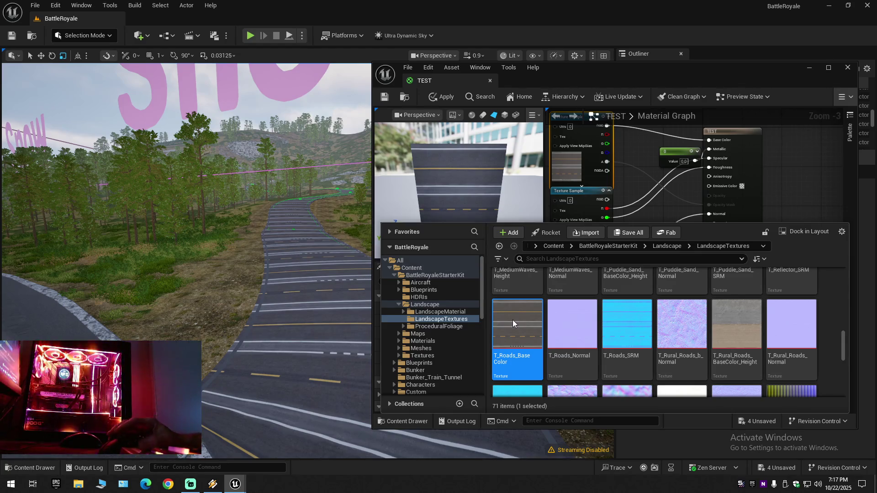
double_click(506, 318)
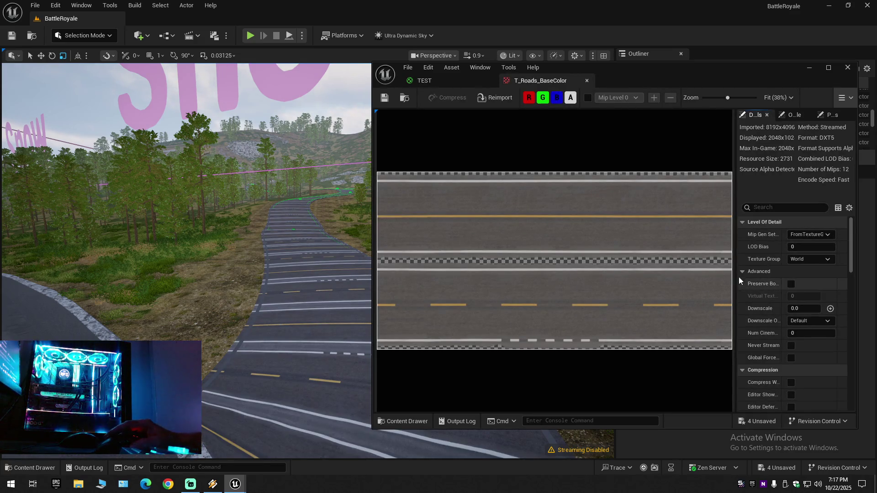
Widen the T_Roads_BaseColor Details panel, review its settings, and maximize the texture editor.
drag(735, 270, 678, 272)
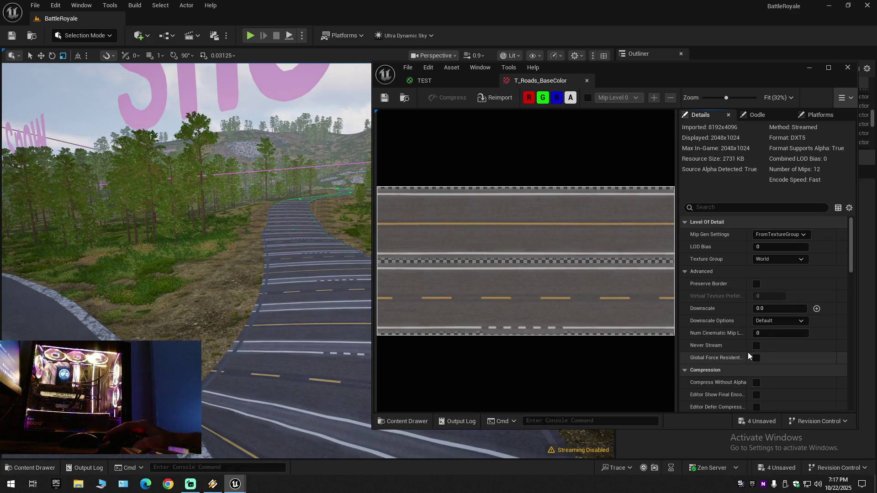
scroll(738, 349, down, 4)
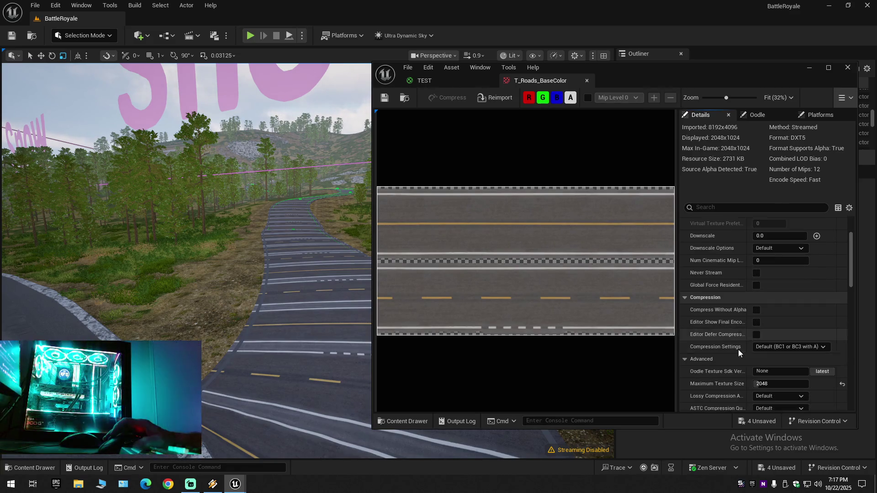
scroll(738, 350, down, 8)
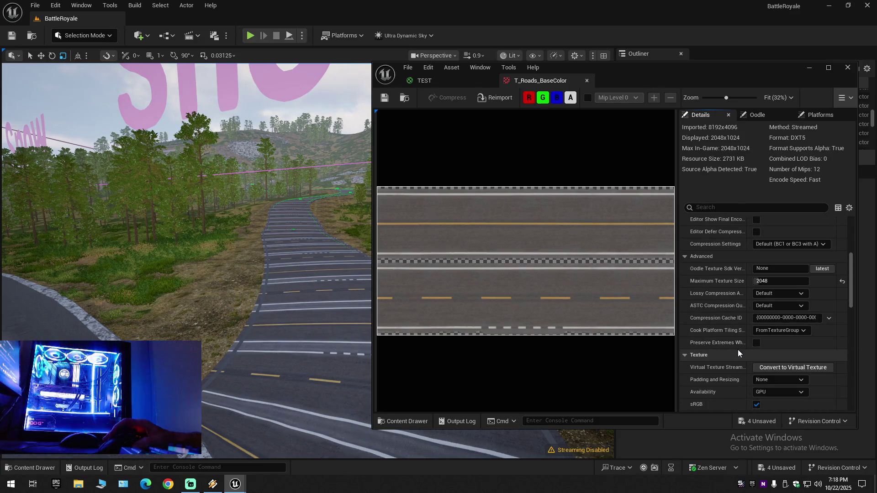
scroll(738, 350, down, 8)
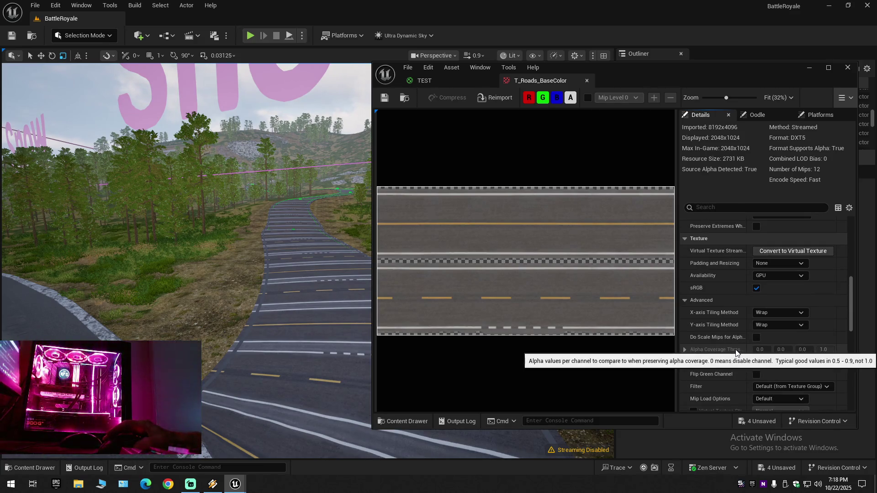
scroll(739, 380, down, 4)
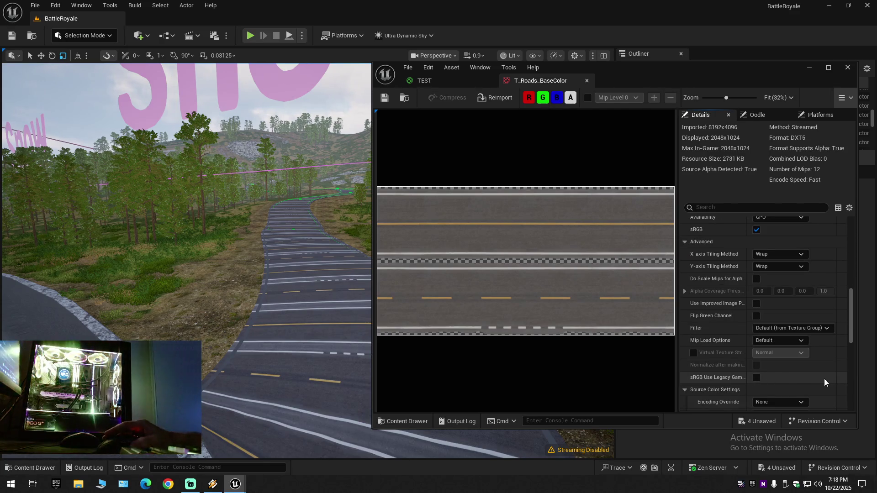
scroll(824, 379, down, 13)
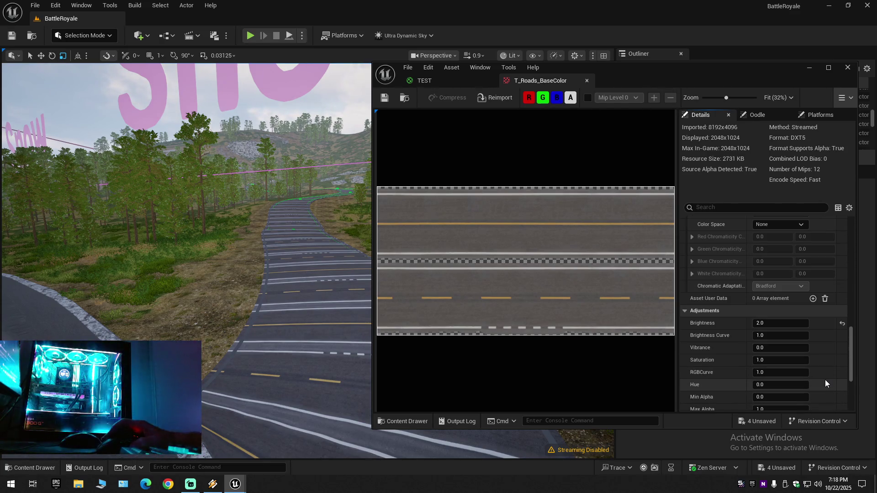
scroll(825, 379, down, 5)
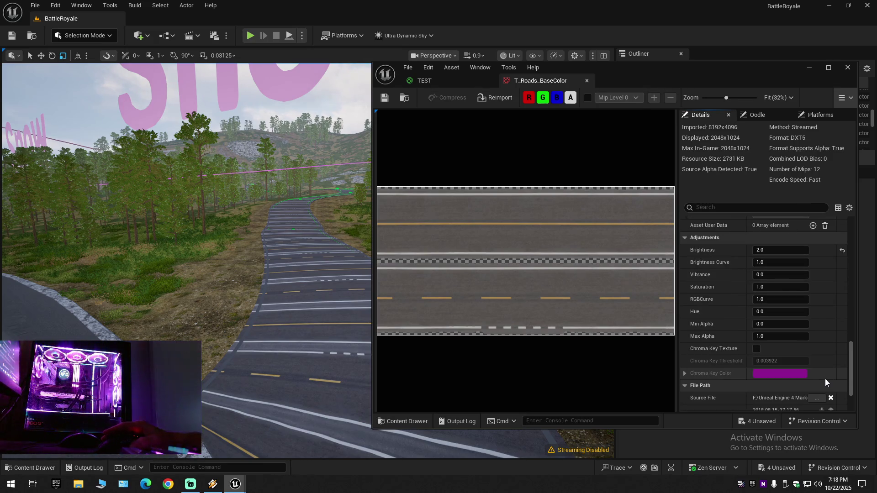
scroll(825, 379, down, 6)
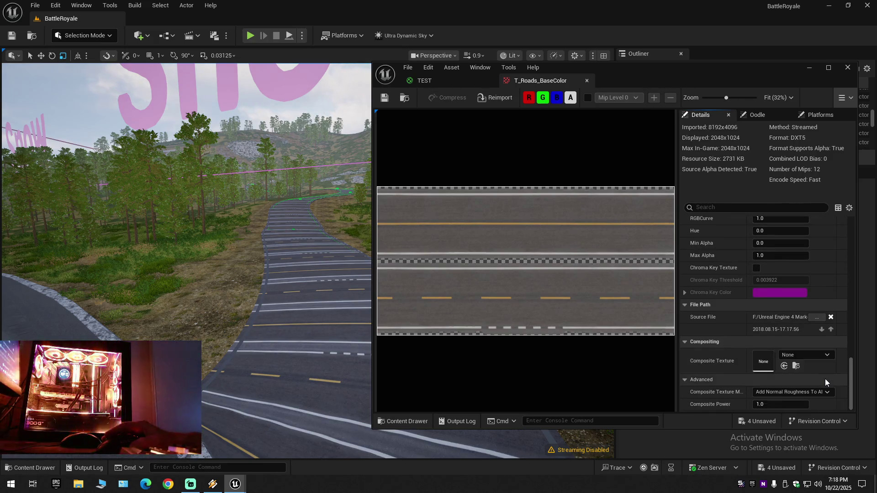
double_click(737, 77)
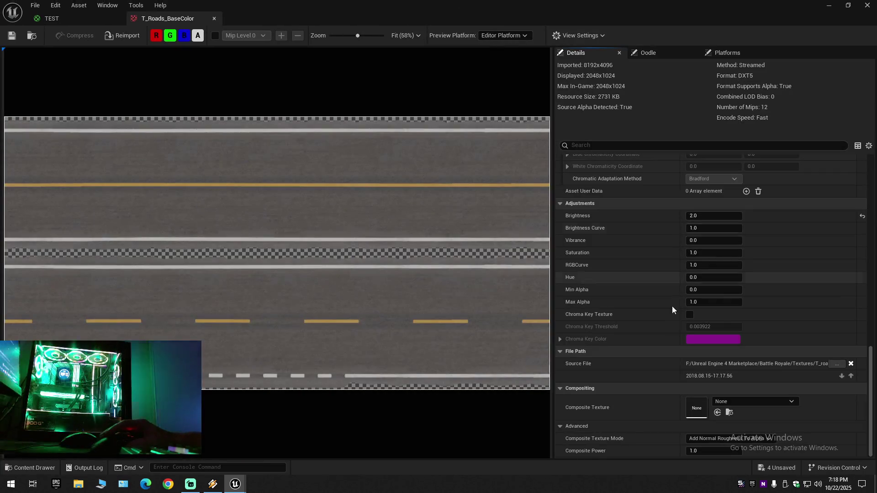
Scroll back up the texture settings, close T_Roads_BaseColor, and deselect the TEST graph node.
scroll(652, 381, up, 4)
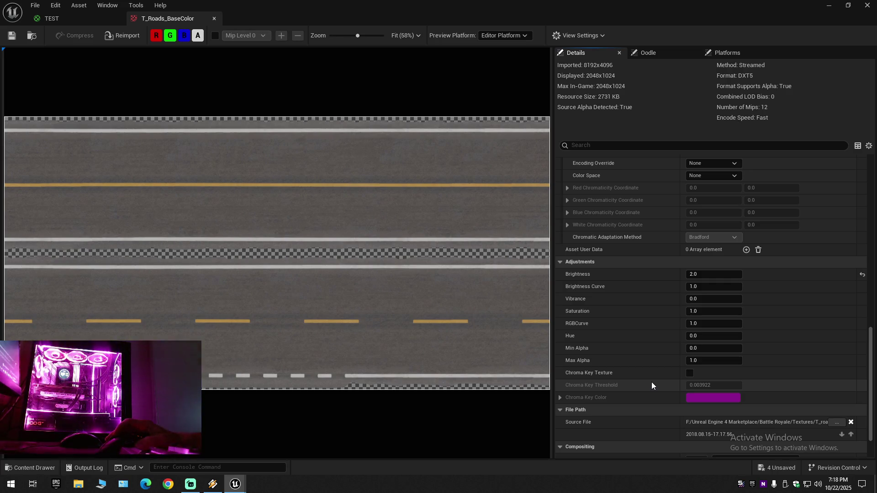
scroll(651, 385, up, 5)
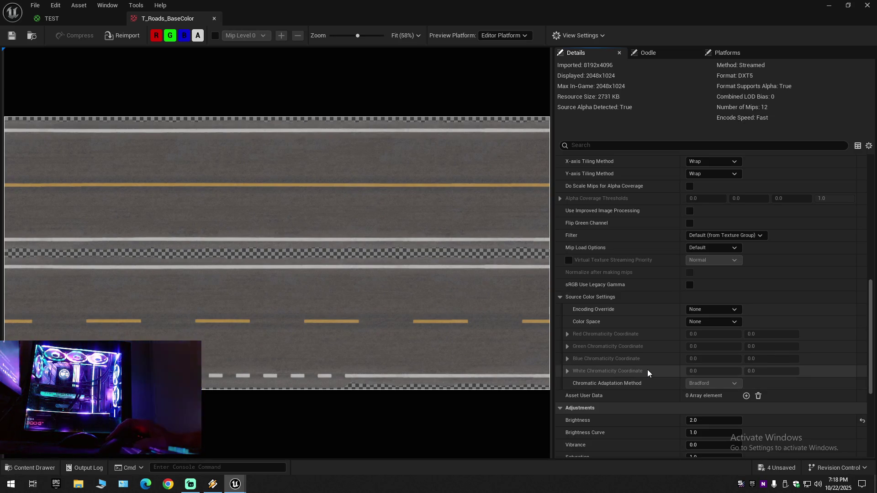
scroll(643, 354, up, 1)
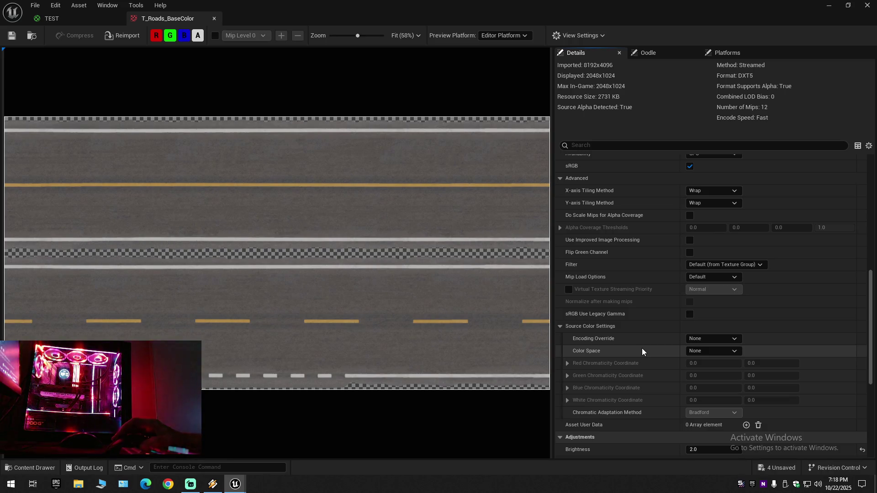
scroll(642, 348, up, 4)
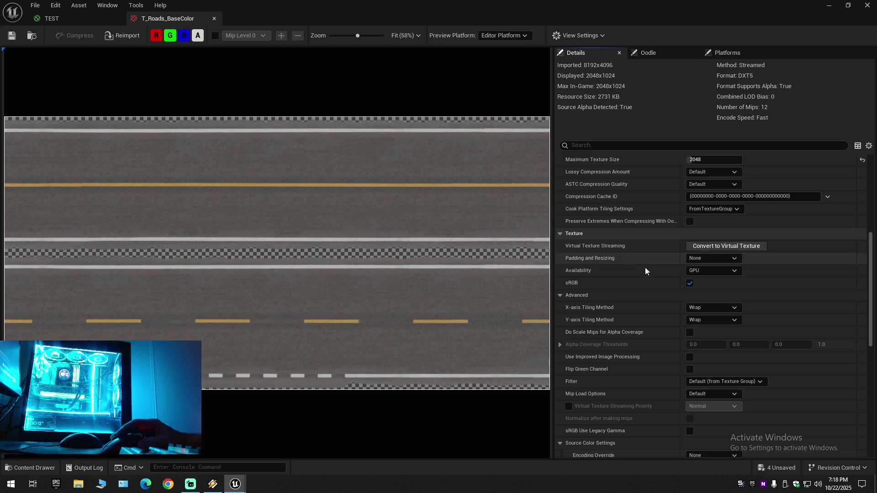
scroll(634, 302, up, 1)
scroll(634, 302, up, 2)
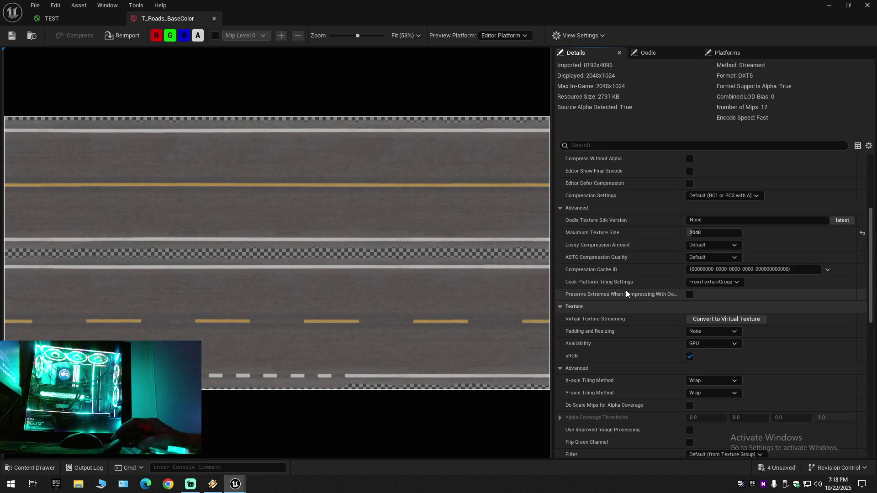
scroll(625, 292, up, 3)
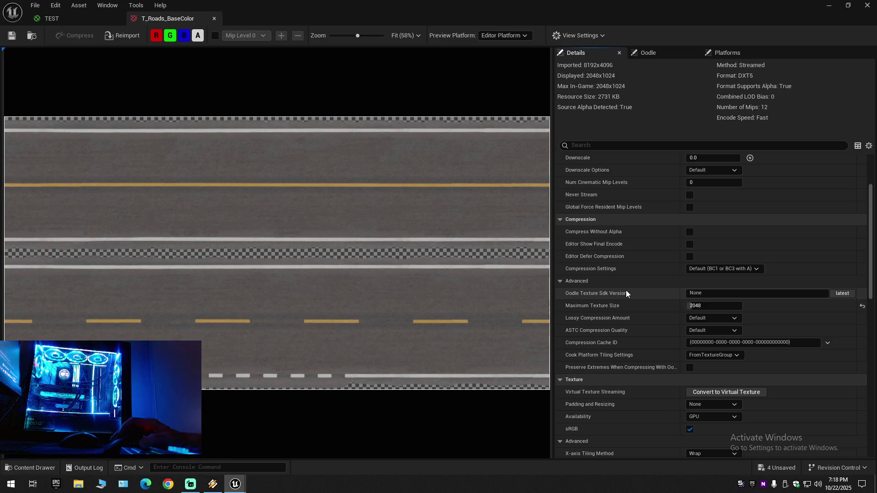
scroll(626, 293, up, 3)
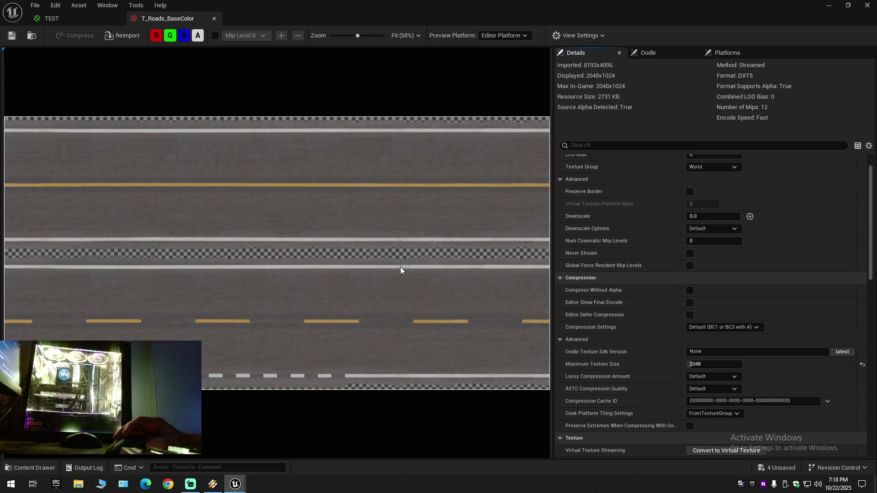
scroll(623, 260, up, 2)
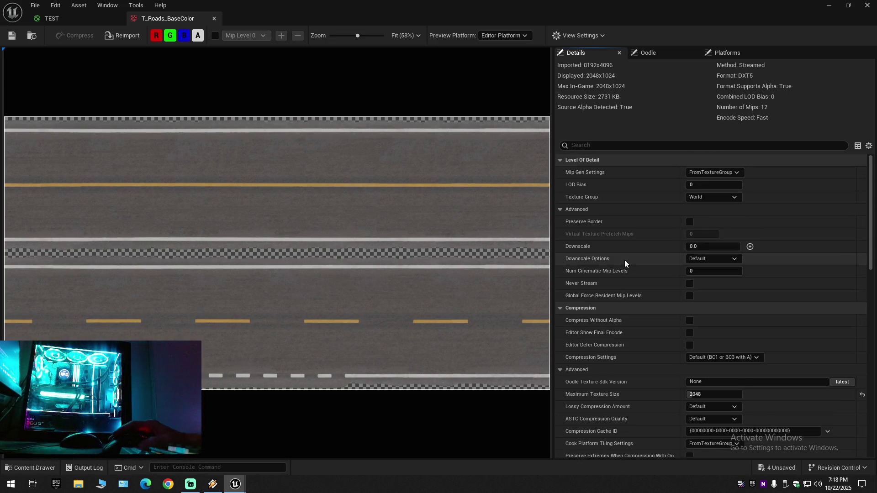
click(215, 18)
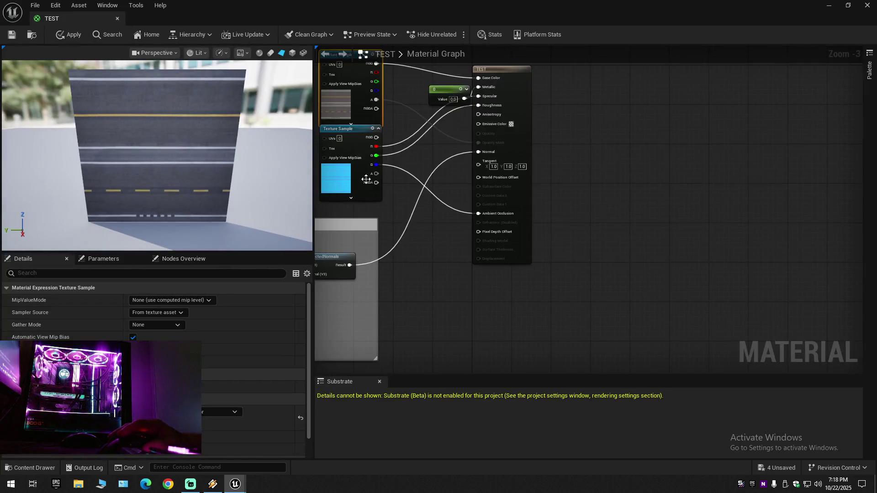
click(491, 309)
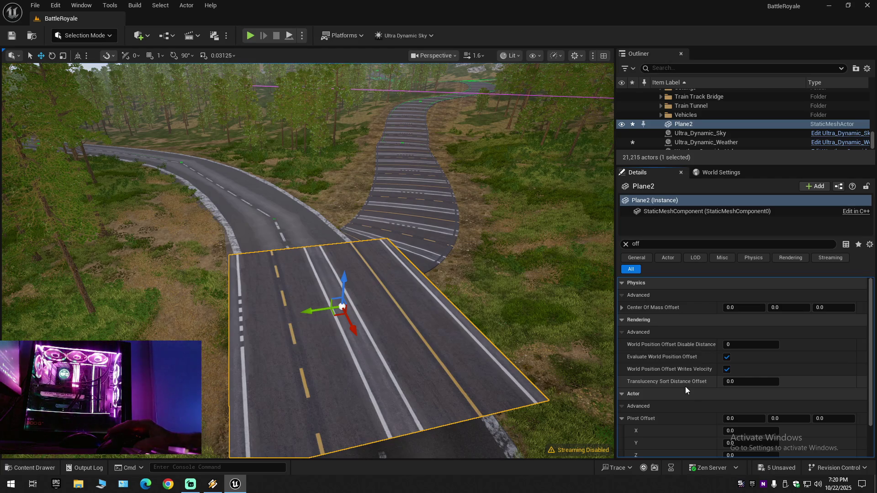
scroll(685, 387, down, 5)
click(723, 339)
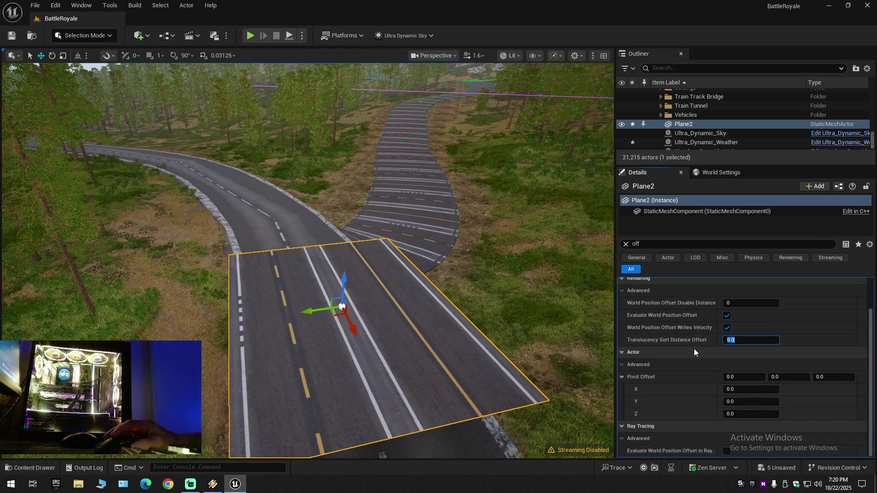
text(5)
key(Return)
click(862, 340)
click(744, 378)
text(5)
key(Return)
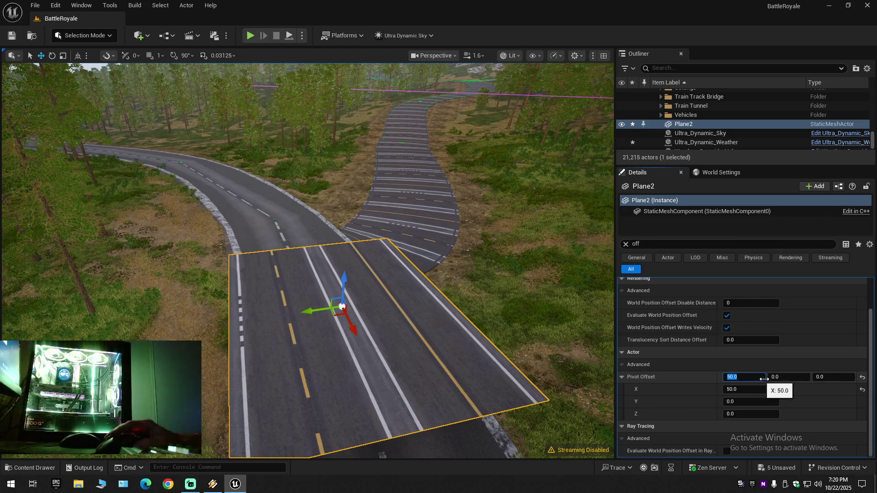
click(779, 377)
text(50)
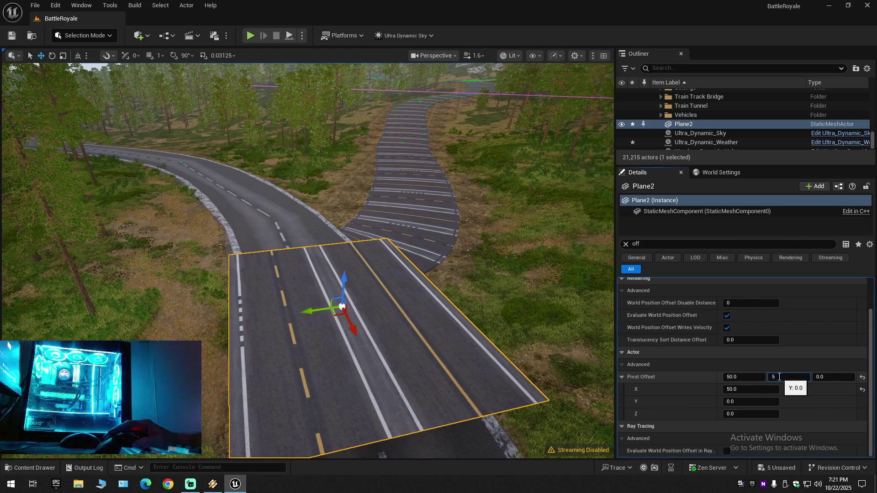
key(Return)
click(820, 376)
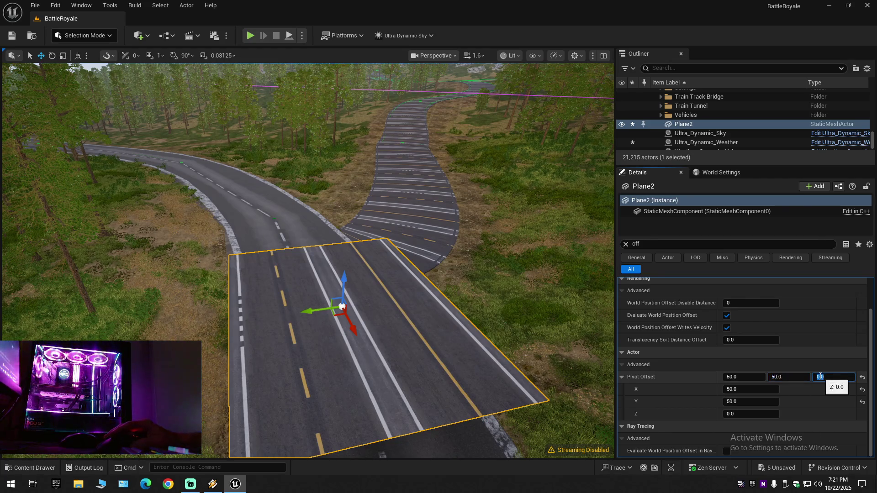
text(6)
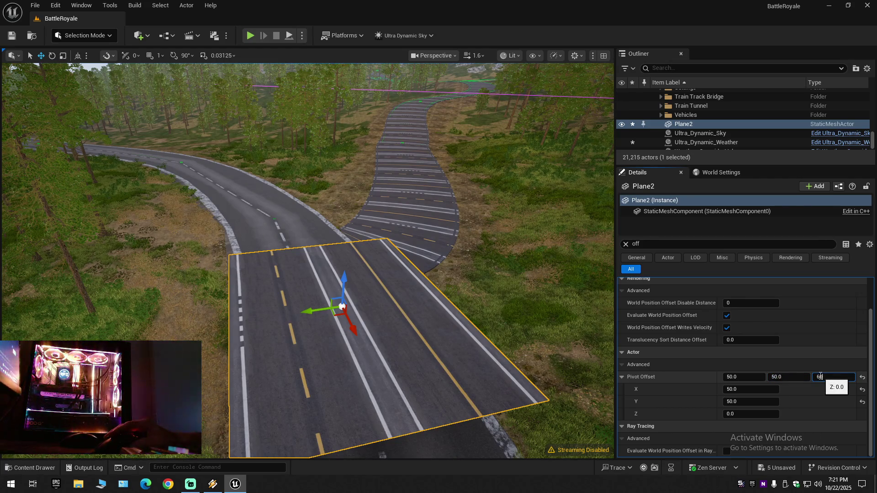
text(0)
key(Return)
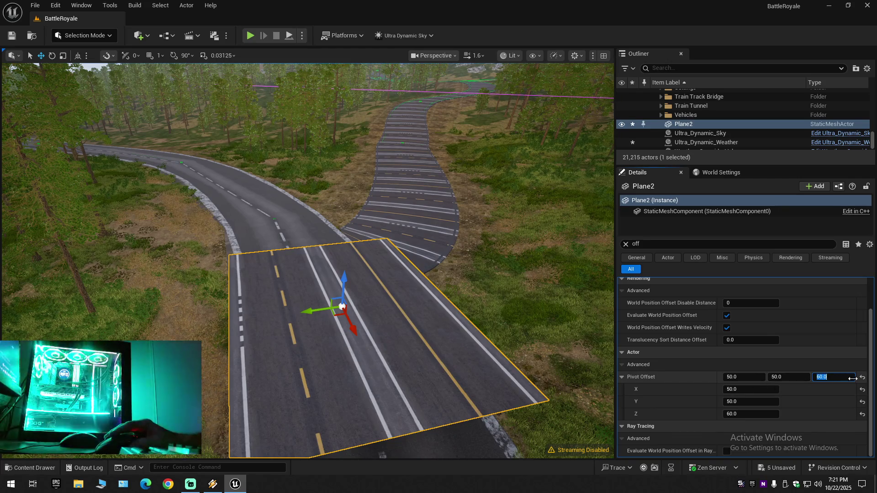
click(862, 377)
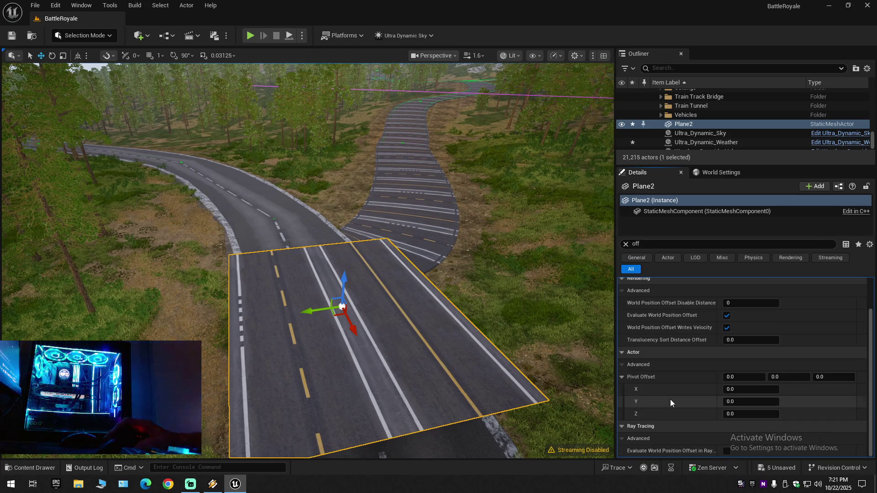
click(625, 244)
Search Plane2's properties for 'pix', then clear the search to list everything.
scroll(699, 396, down, 3)
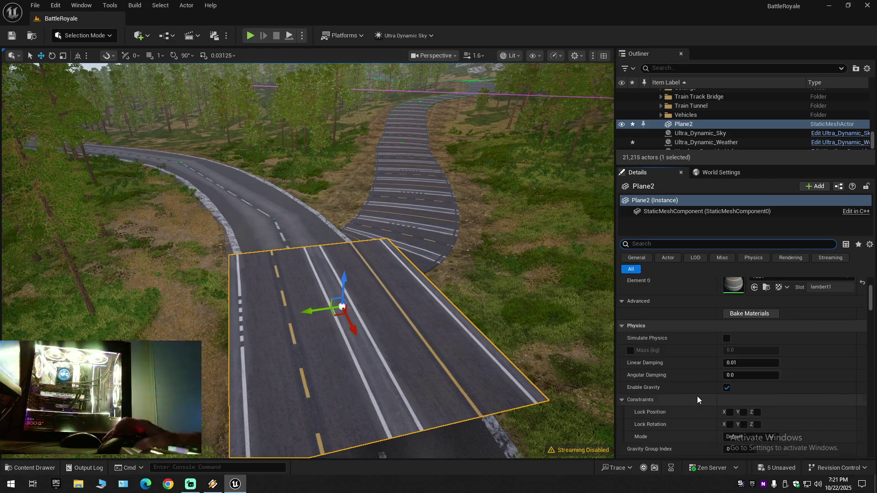
click(664, 244)
text(pix)
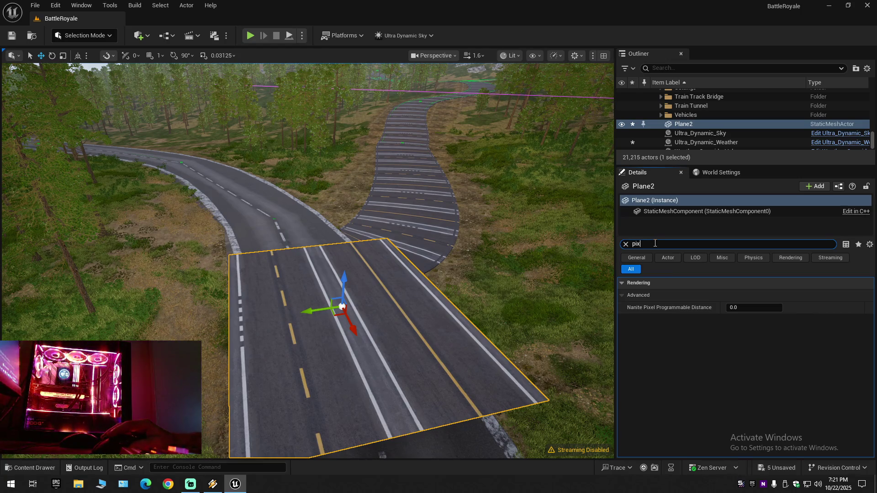
key(BackSpace)
key(BackSpace)
key(BackSpace)
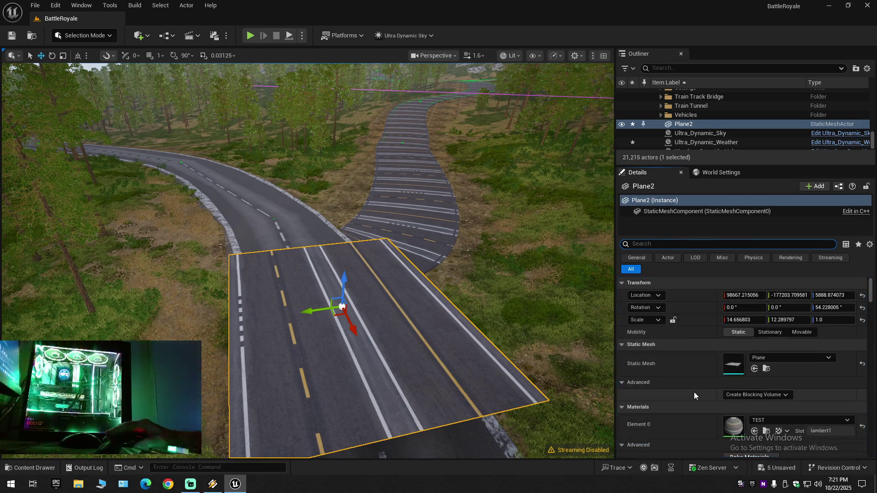
Scroll down to Plane2's Physics section and widen the property list.
scroll(694, 392, down, 3)
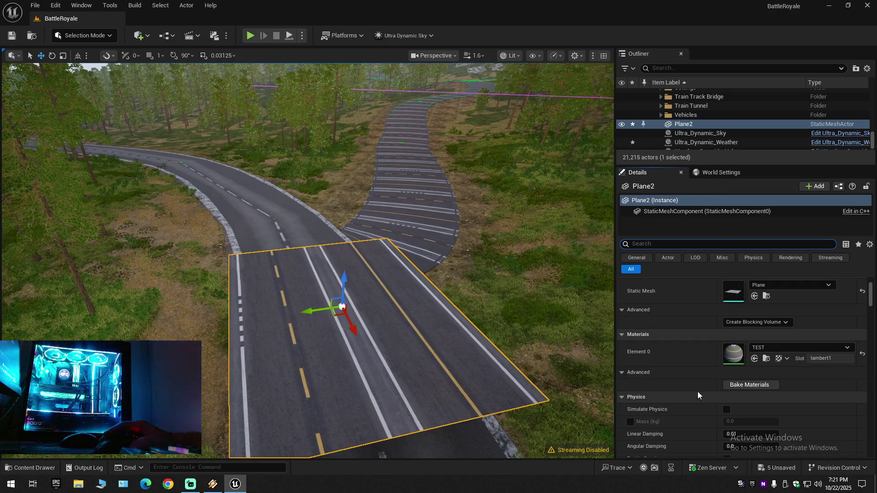
scroll(678, 415, down, 6)
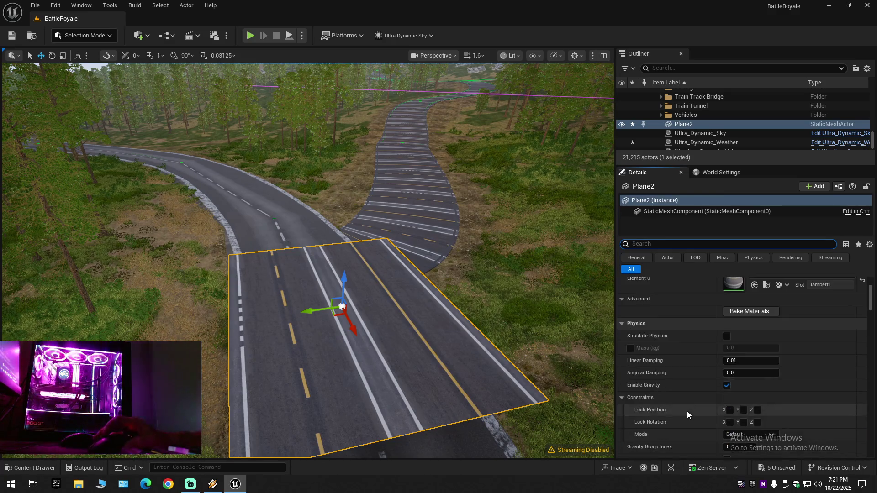
scroll(687, 411, down, 3)
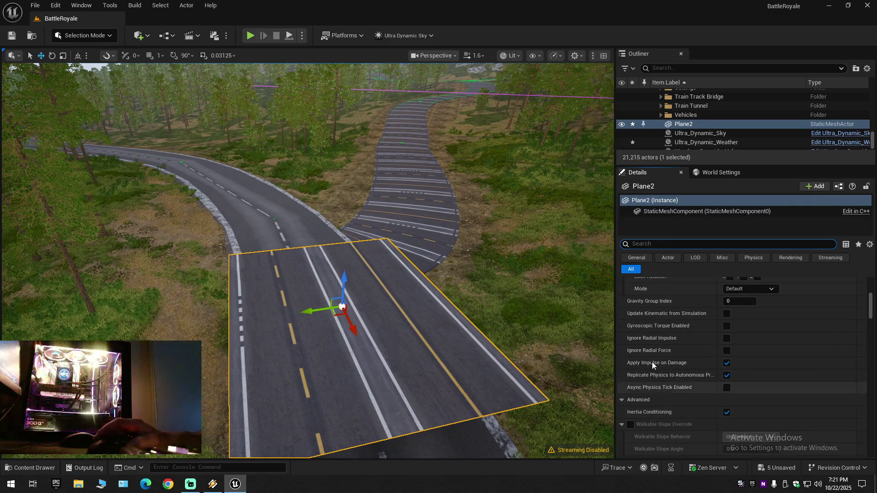
drag(617, 316, 565, 332)
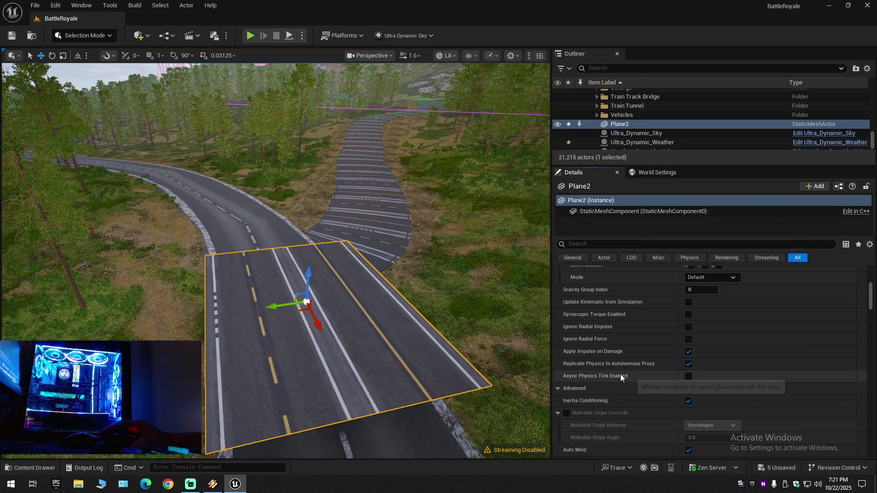
Review Plane2's Physics, Collision, Lighting and Rendering settings down to the Use as Occluder option.
scroll(615, 373, down, 3)
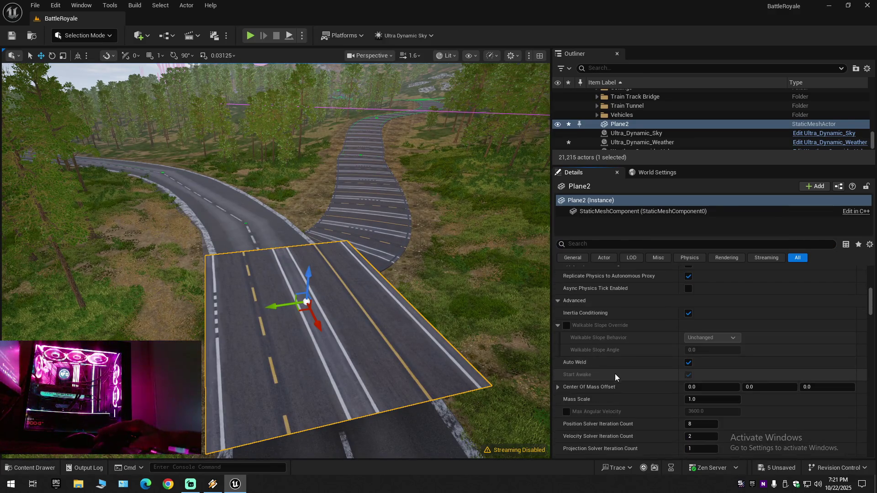
scroll(615, 373, down, 2)
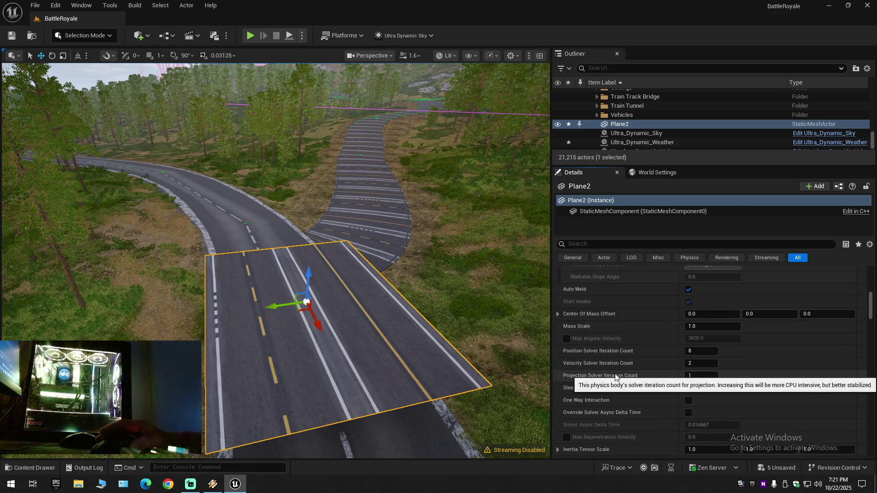
scroll(615, 377, down, 1)
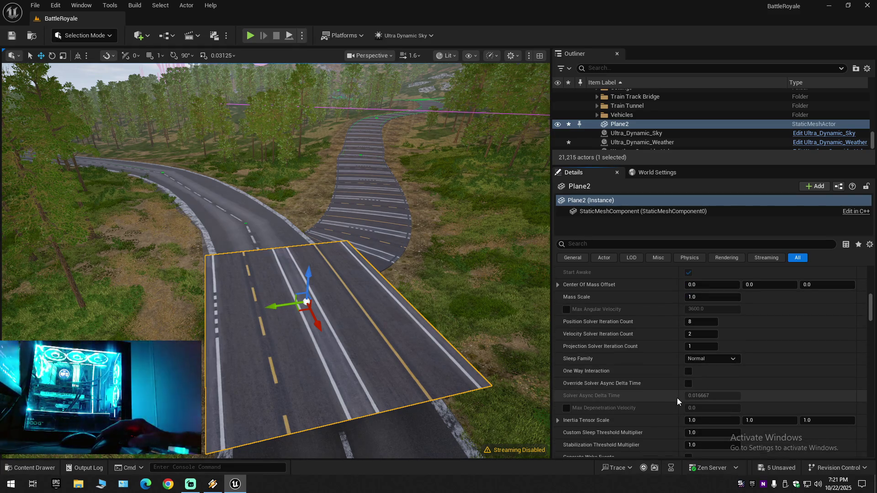
scroll(677, 398, down, 2)
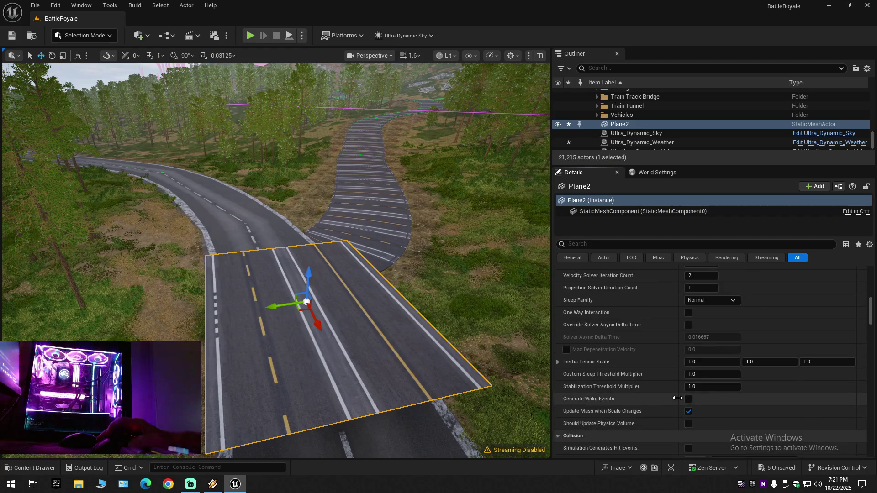
scroll(677, 398, down, 2)
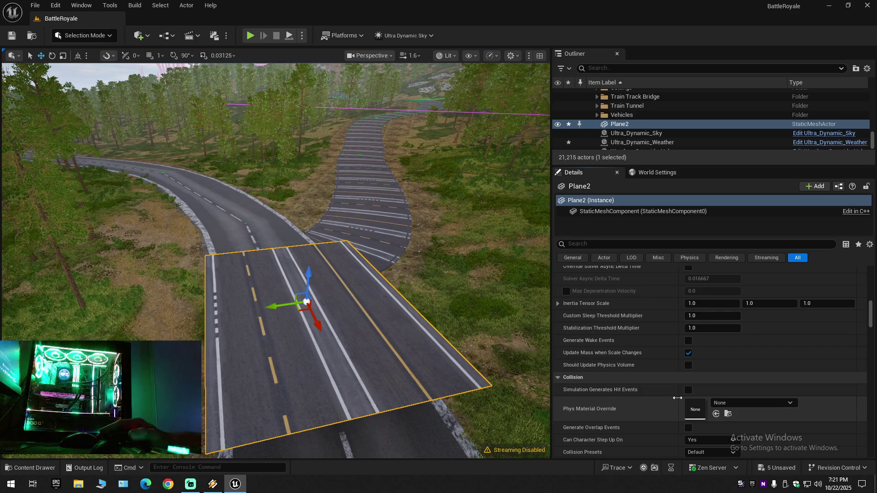
scroll(677, 398, down, 10)
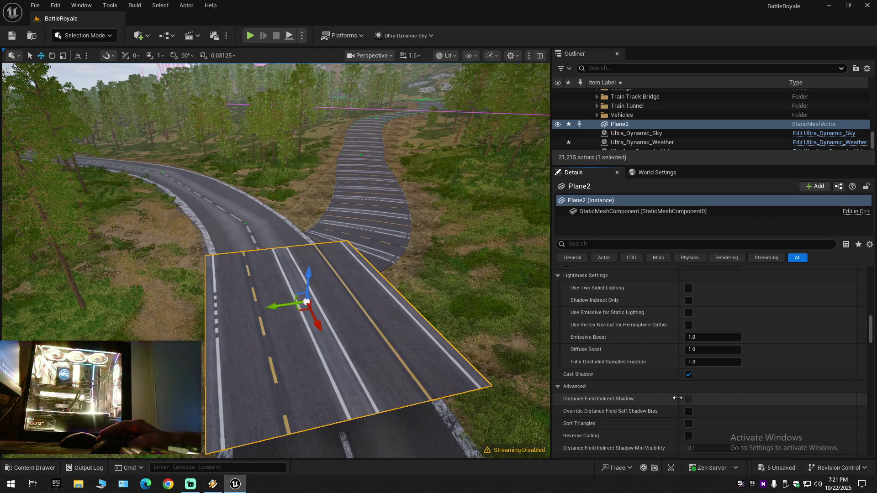
scroll(677, 398, down, 4)
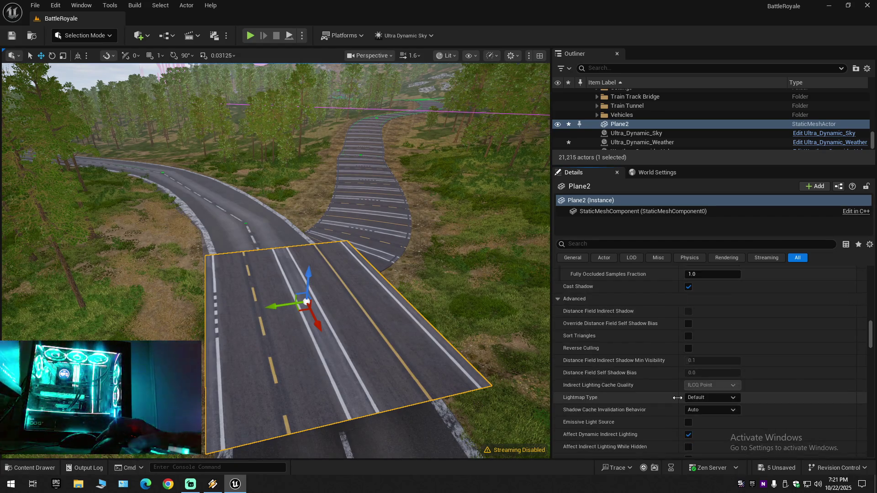
scroll(677, 398, down, 10)
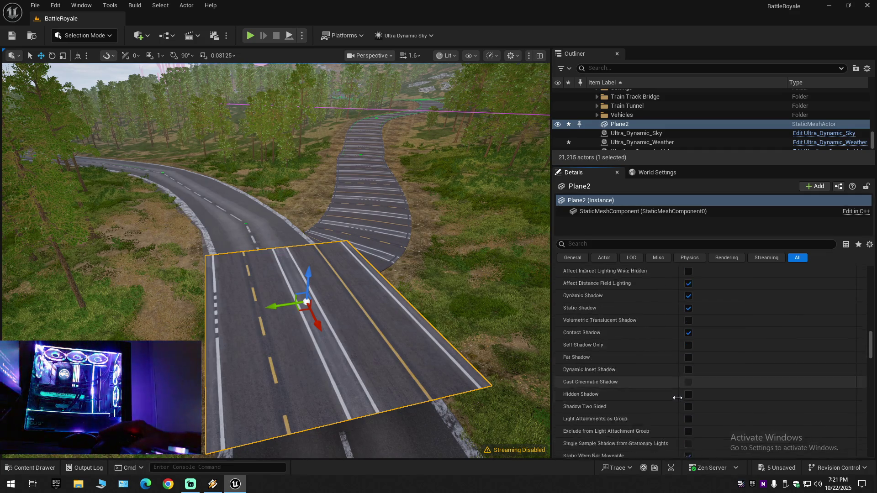
scroll(678, 398, down, 1)
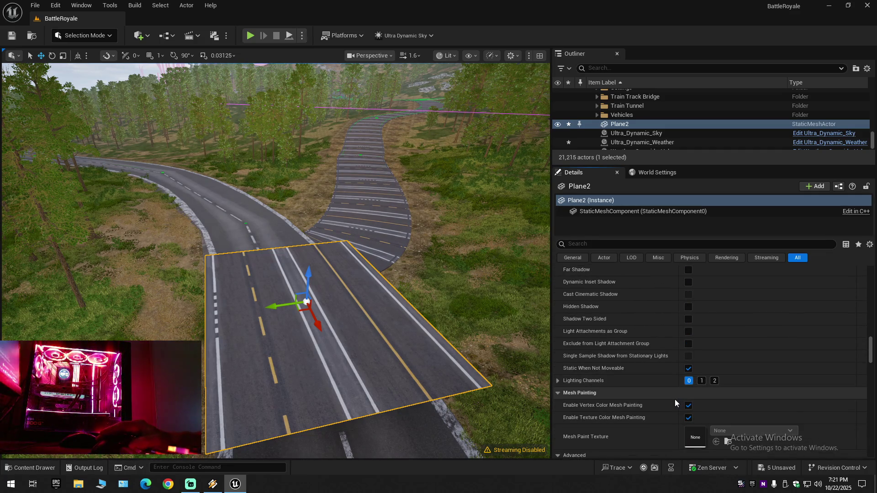
scroll(674, 399, down, 3)
scroll(604, 418, down, 12)
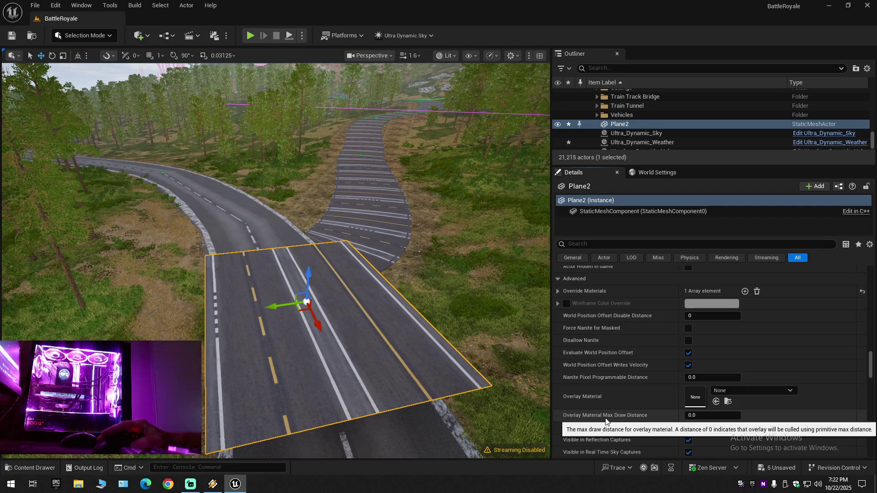
scroll(623, 380, down, 5)
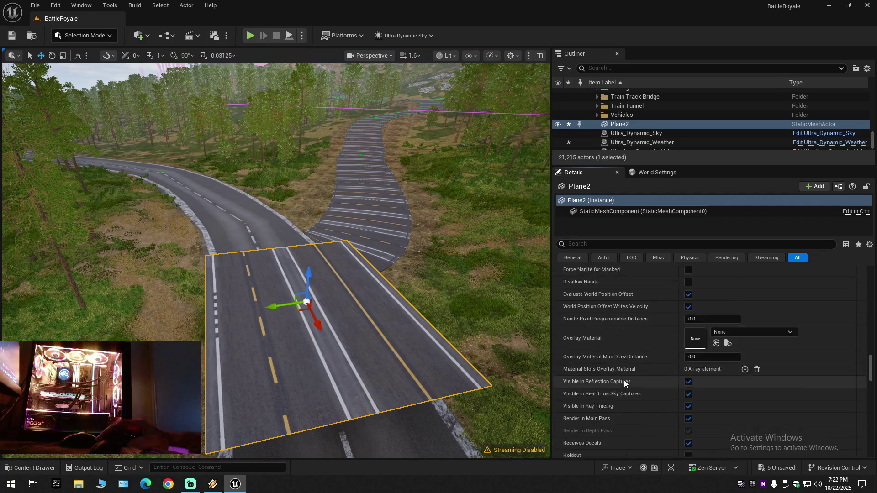
scroll(624, 379, down, 5)
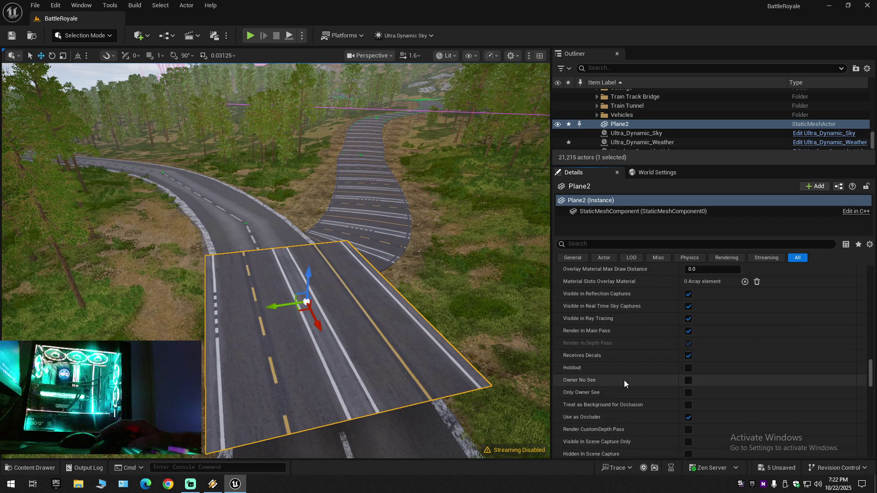
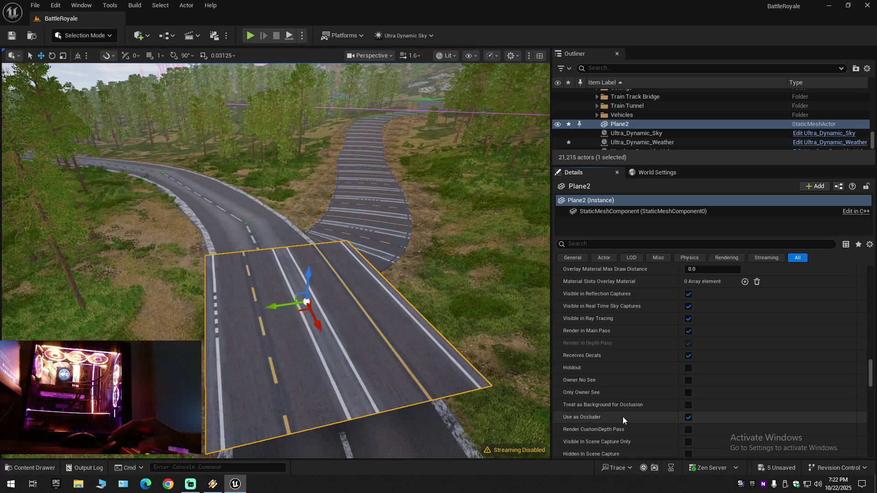
Expand and collapse Plane2's advanced HLOD, Cooking and Navigation settings in Details.
scroll(623, 416, down, 5)
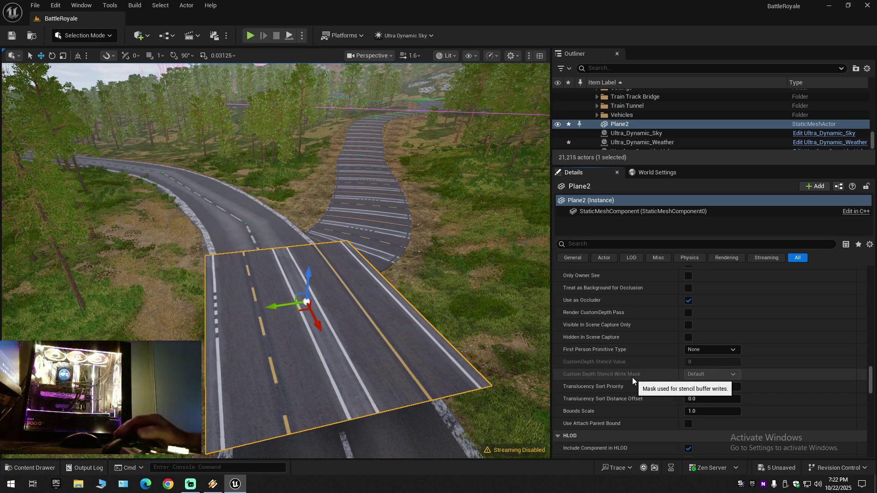
scroll(613, 418, down, 3)
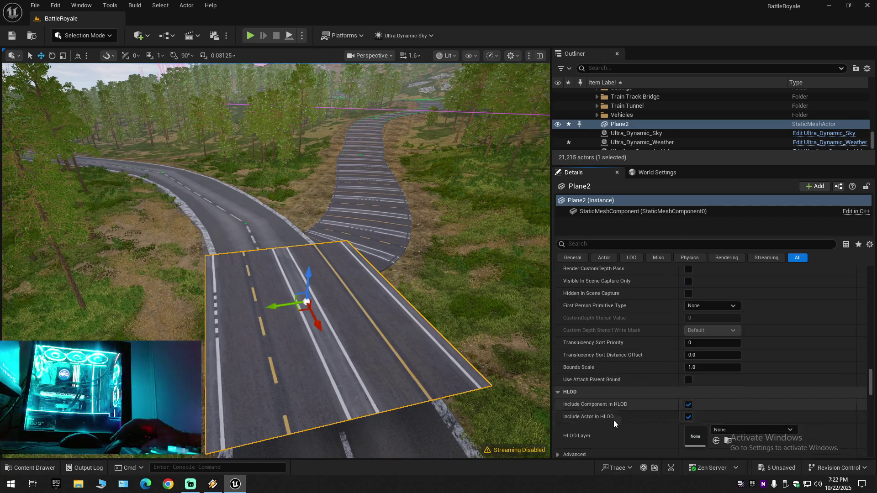
scroll(612, 421, down, 3)
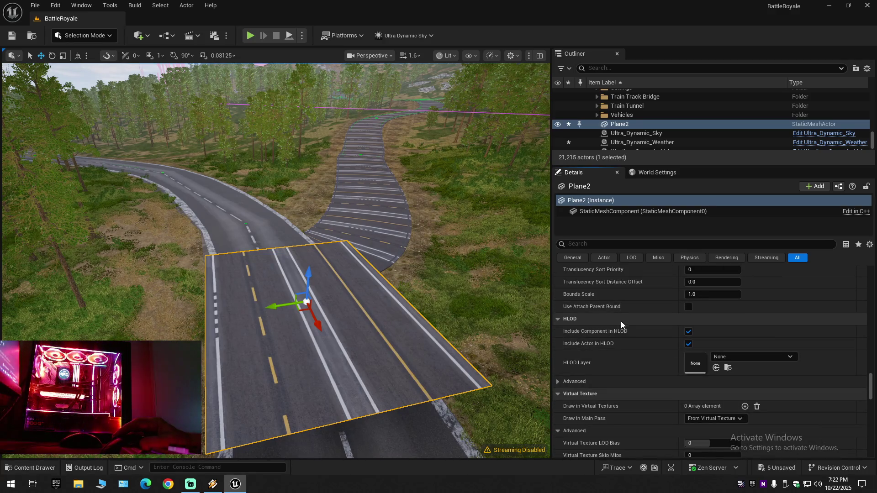
click(557, 381)
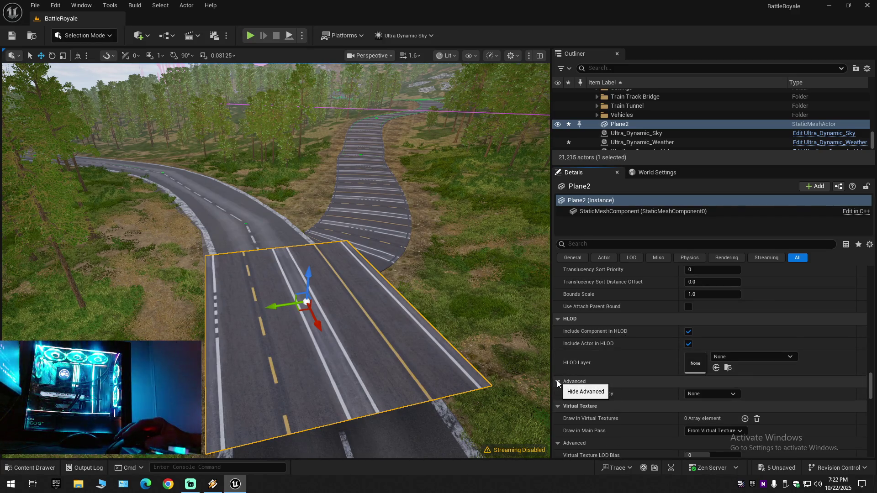
click(560, 380)
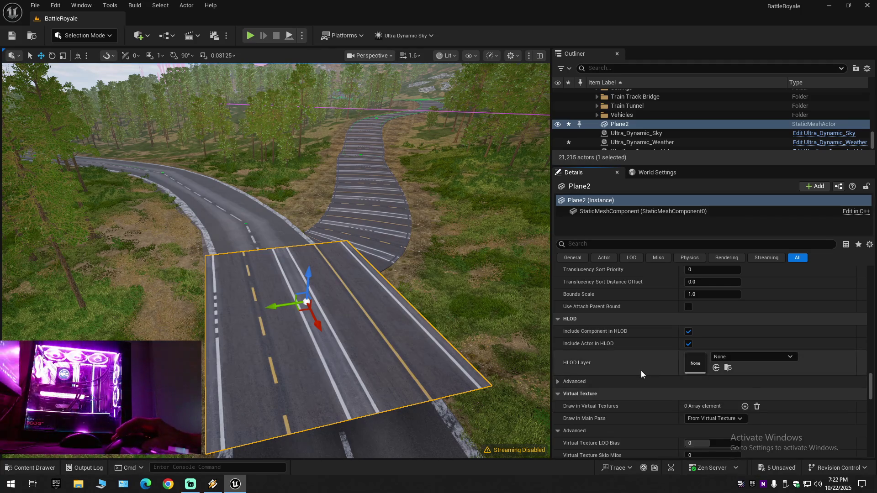
scroll(640, 370, down, 3)
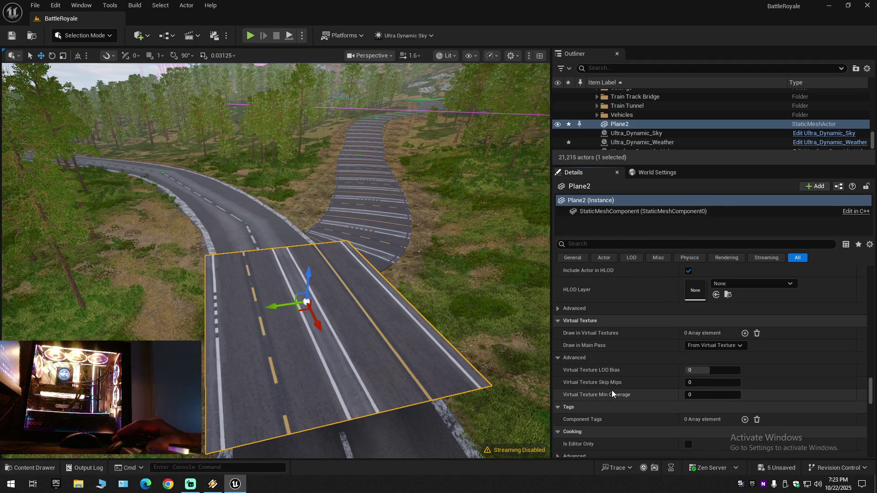
scroll(615, 416, down, 6)
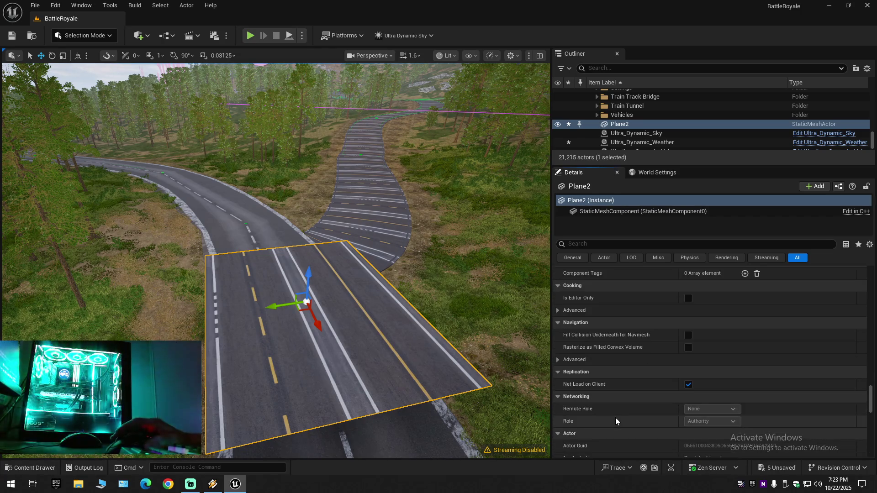
click(557, 311)
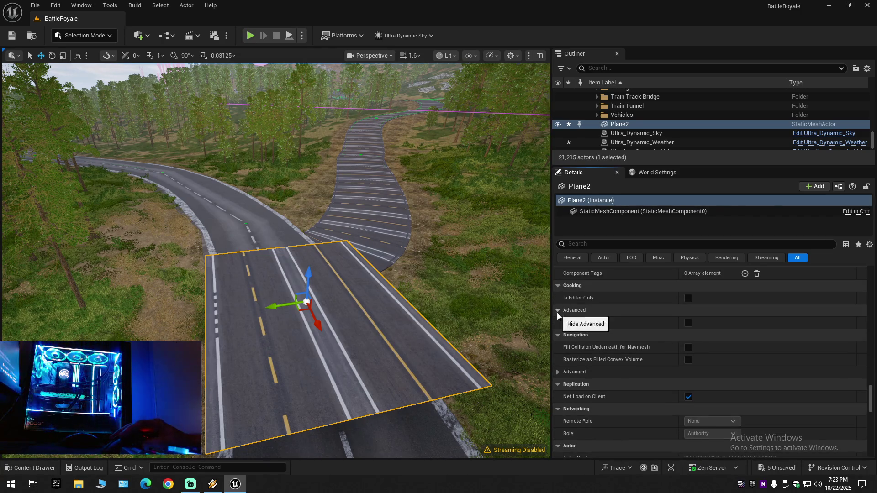
click(557, 311)
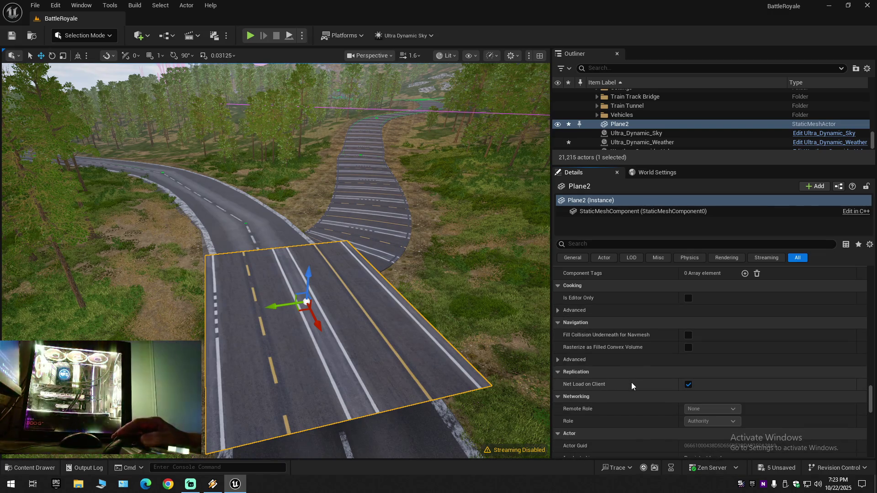
click(557, 359)
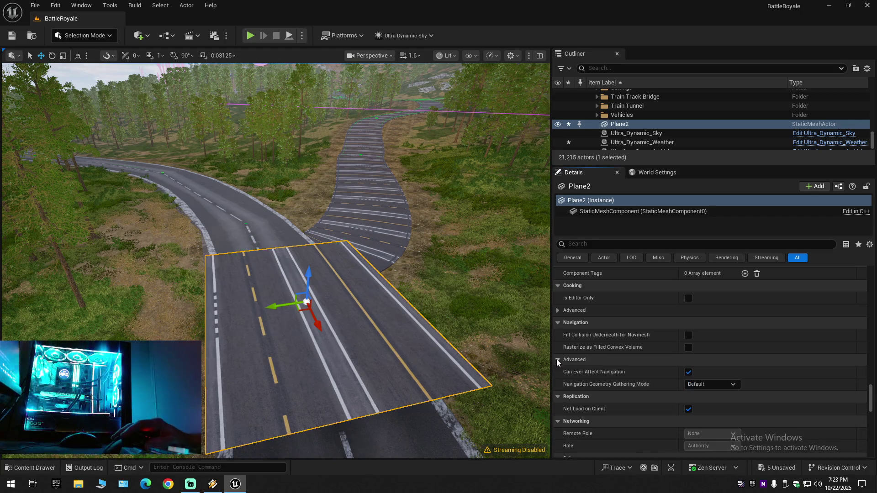
click(558, 359)
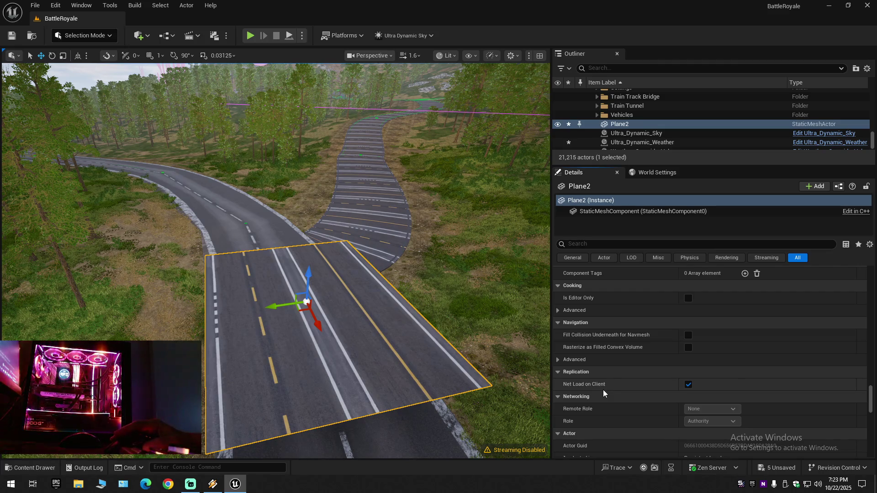
Try a pivot offset X of 50, then reset the pivot offset back to zero.
scroll(621, 413, down, 5)
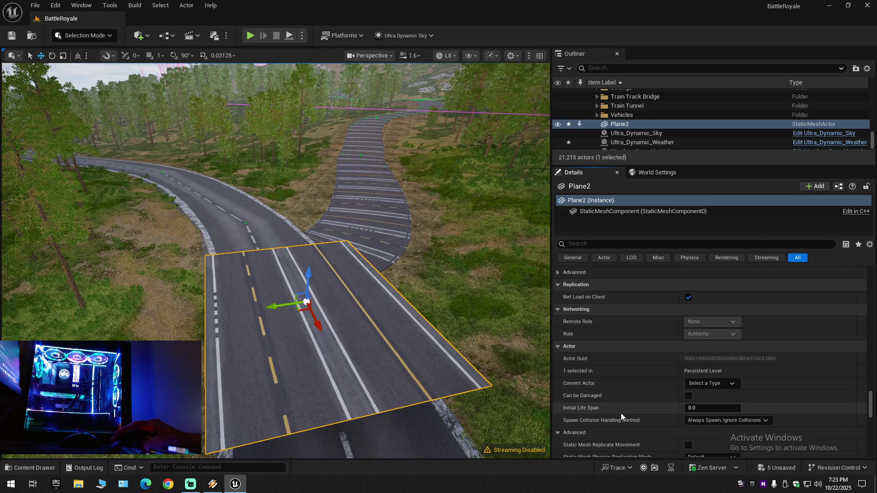
scroll(620, 413, down, 3)
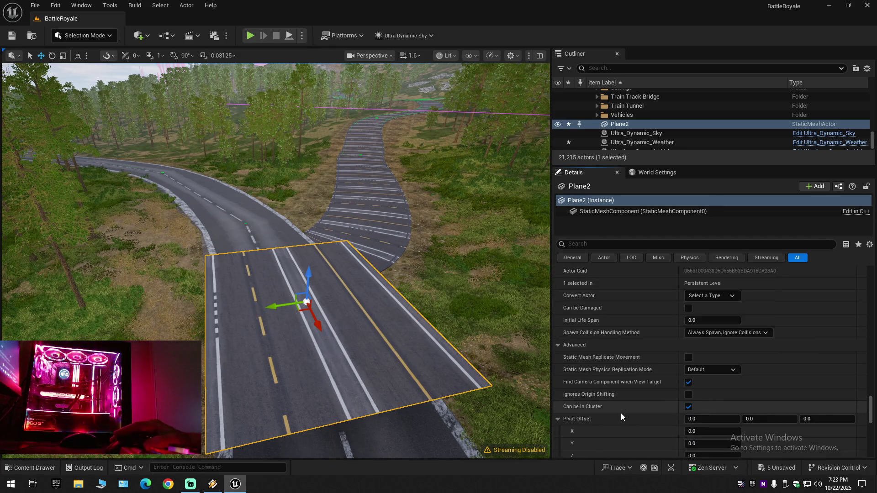
scroll(620, 413, down, 3)
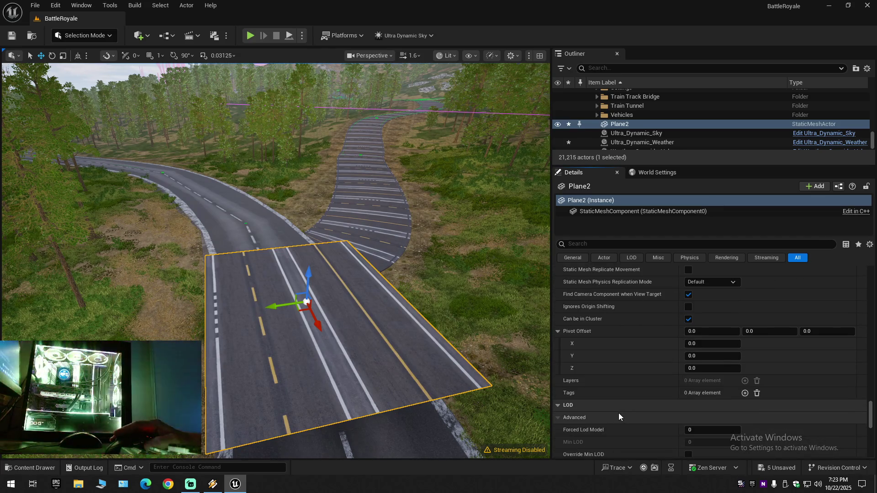
click(704, 346)
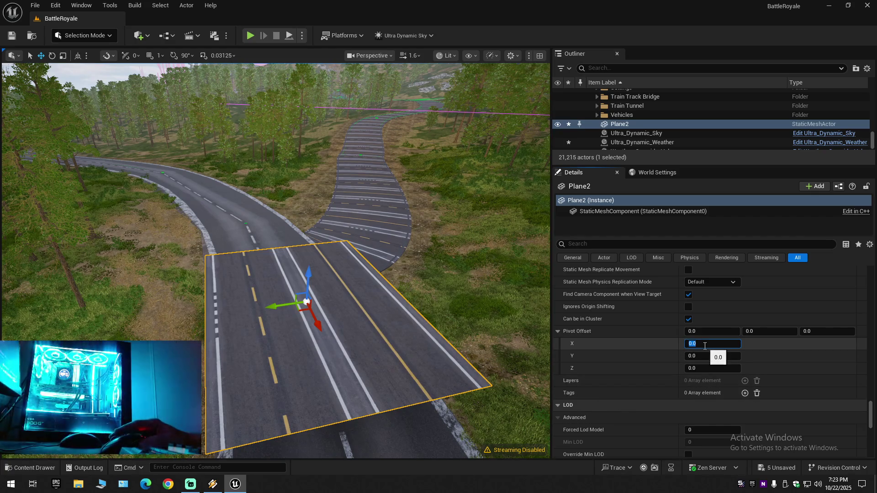
text(50)
click(705, 356)
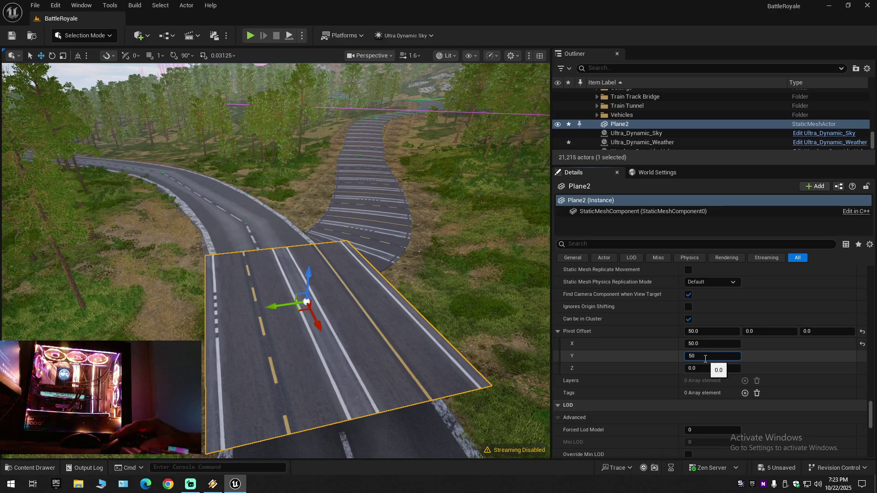
click(705, 366)
text(50)
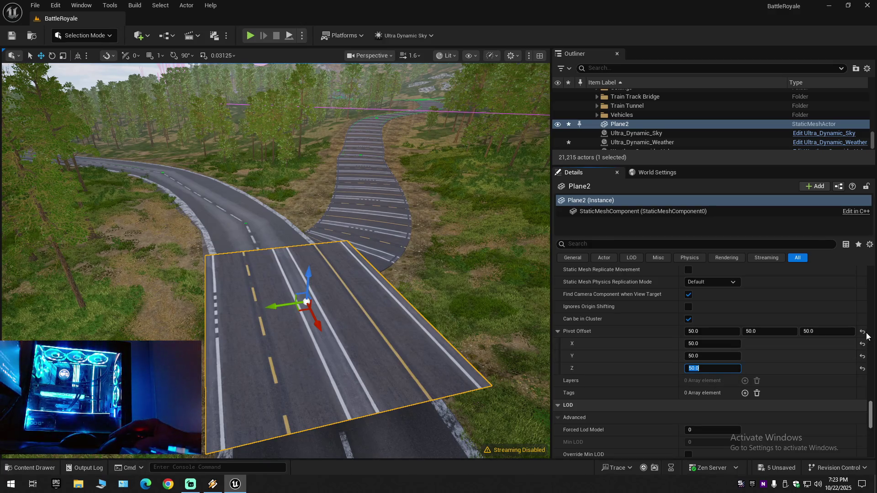
click(863, 331)
Return to the top of Details and browse to Plane2's material in the Content Drawer.
scroll(590, 405, down, 5)
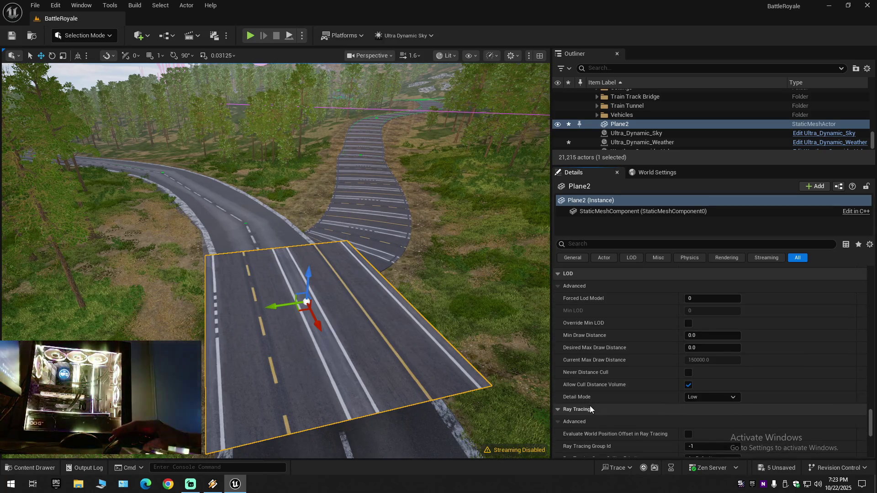
scroll(590, 406, down, 2)
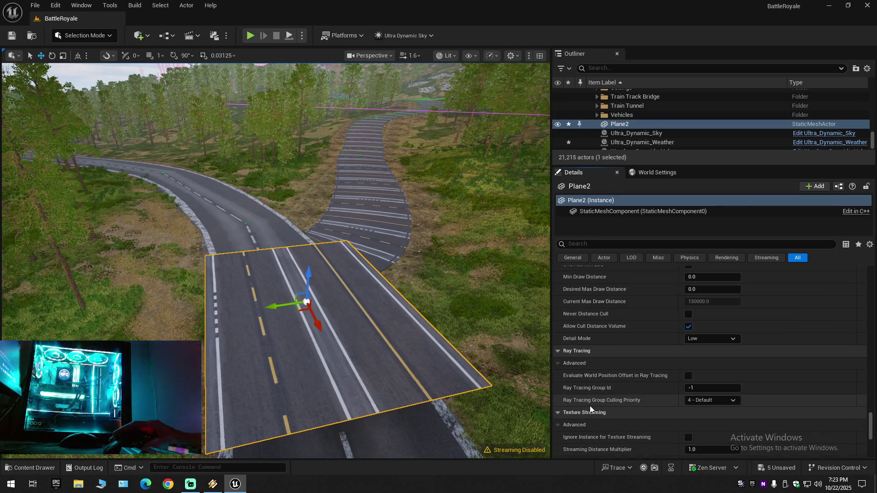
scroll(601, 401, down, 4)
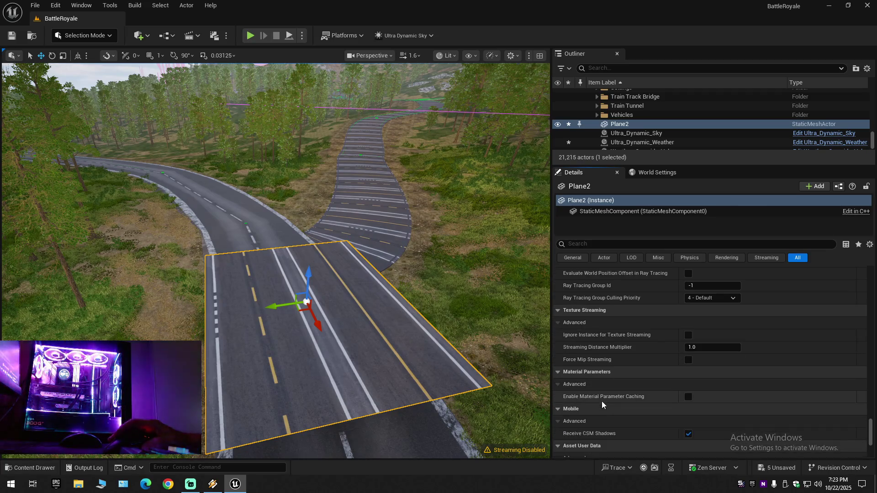
scroll(602, 401, down, 4)
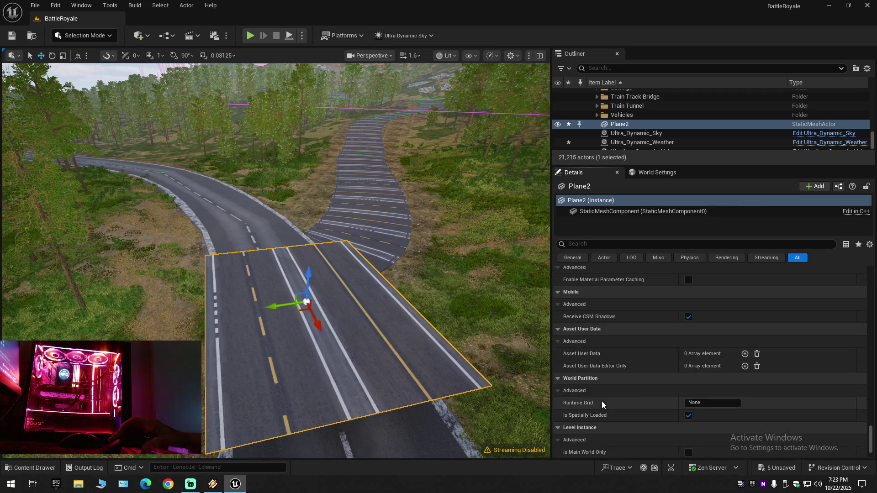
scroll(601, 401, down, 3)
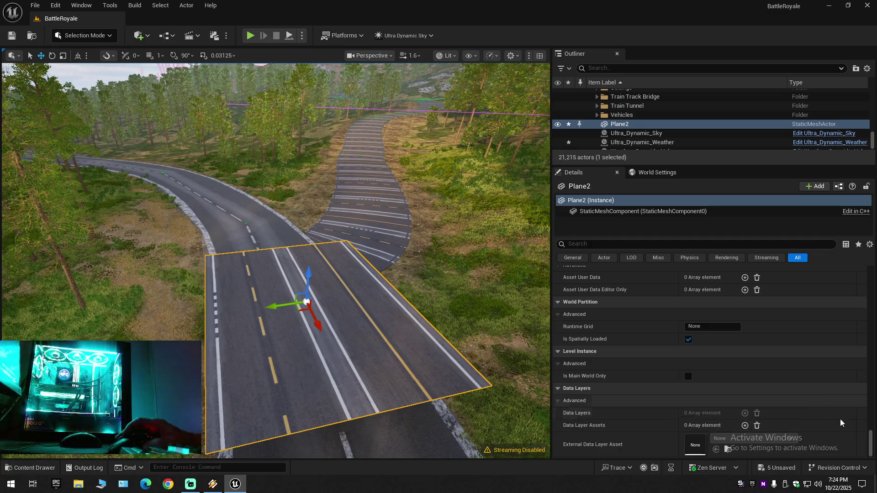
drag(864, 443, 871, 277)
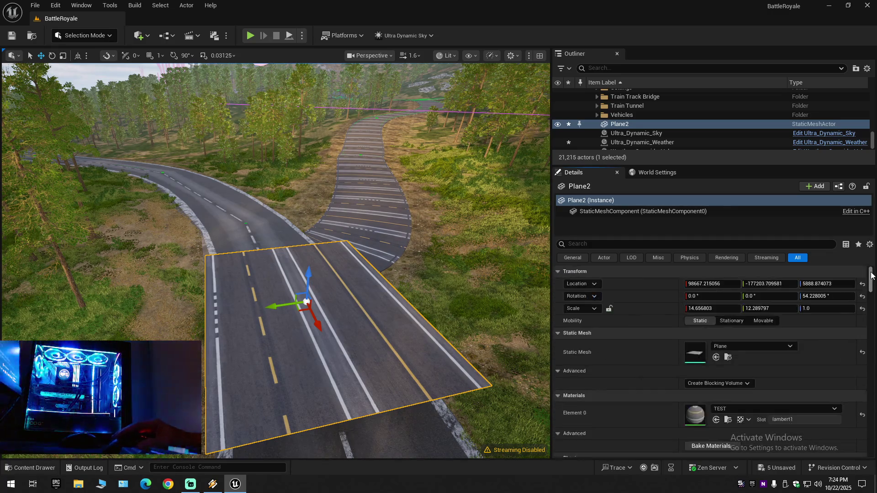
click(726, 419)
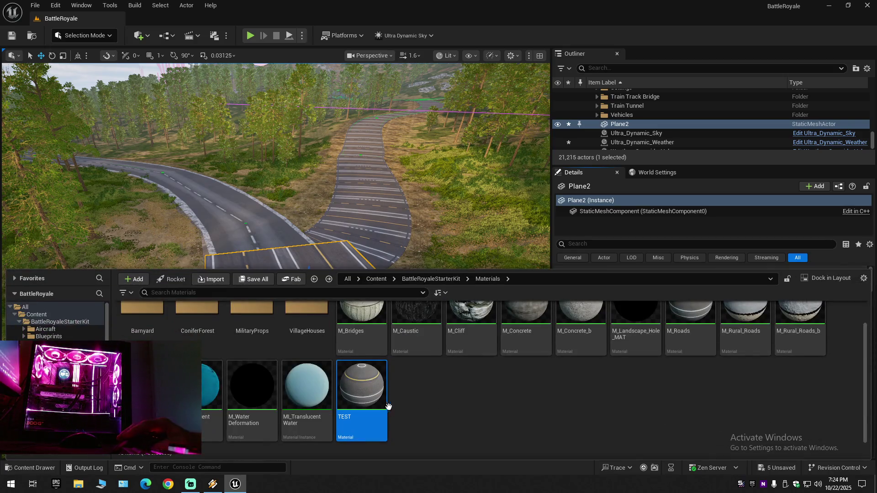
Open the TEST material from the Materials folder in the Material Editor.
double_click(373, 400)
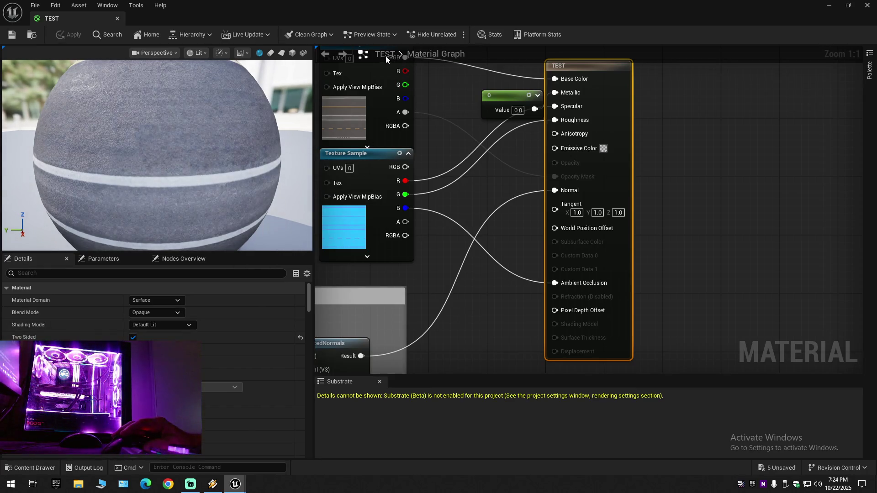
click(282, 52)
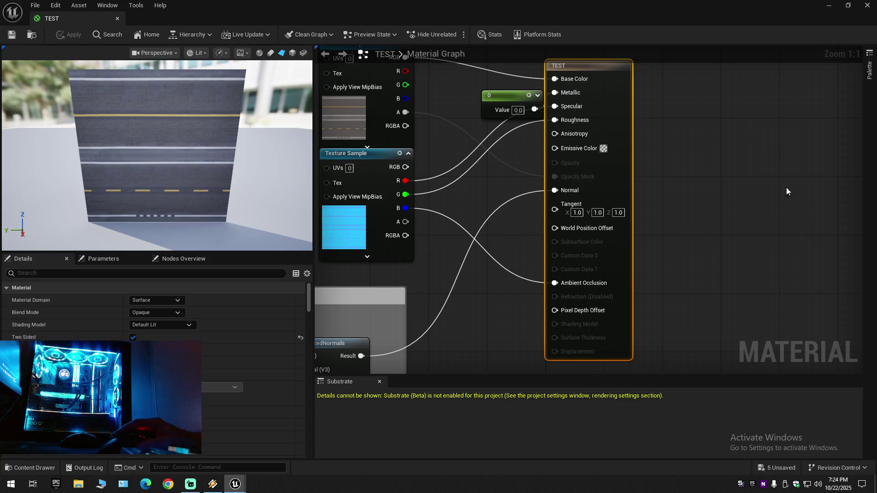
scroll(470, 281, down, 5)
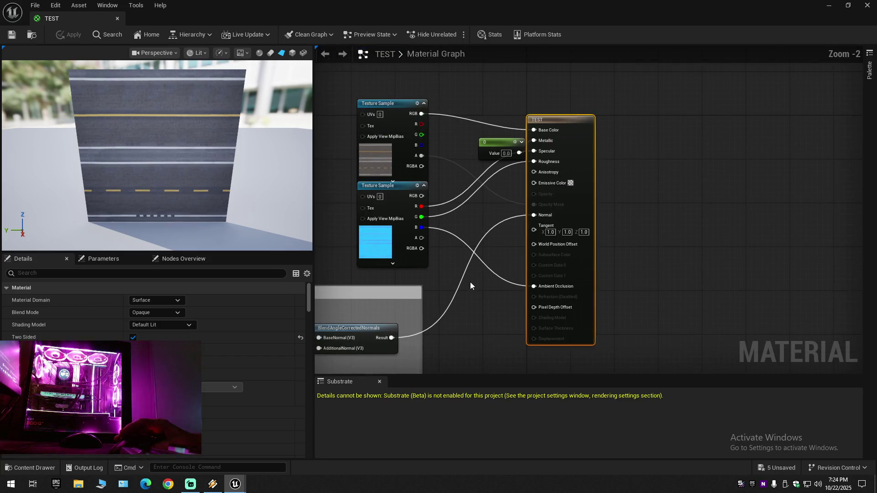
scroll(468, 221, up, 3)
mouse_move(371, 248)
mouse_down()
mouse_move(401, 225)
mouse_move(668, 222)
mouse_move(505, 131)
mouse_move(416, 246)
mouse_up()
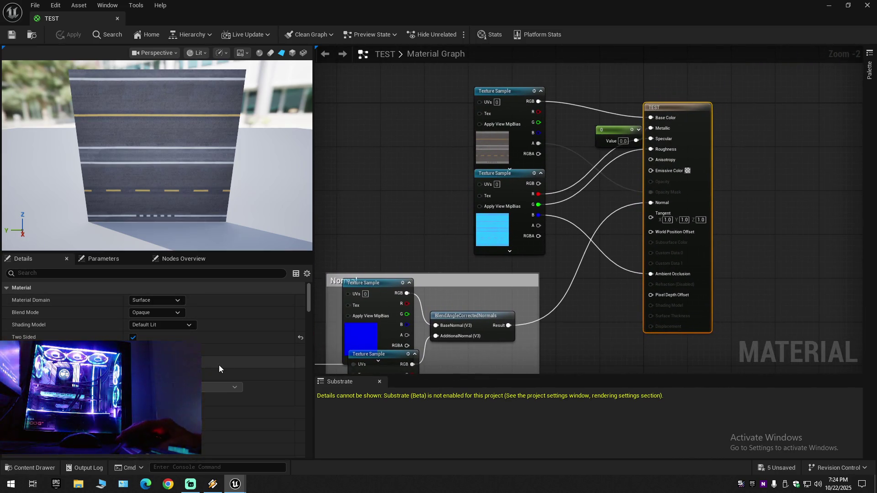
scroll(220, 366, down, 6)
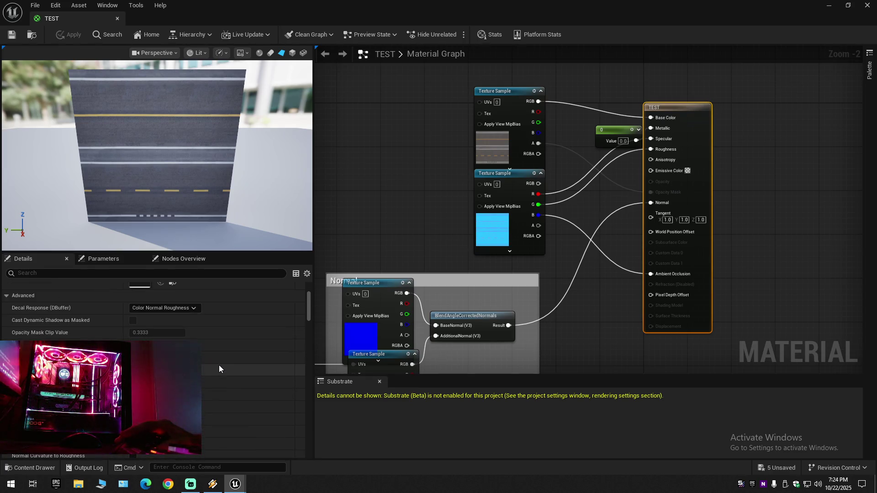
scroll(218, 365, down, 3)
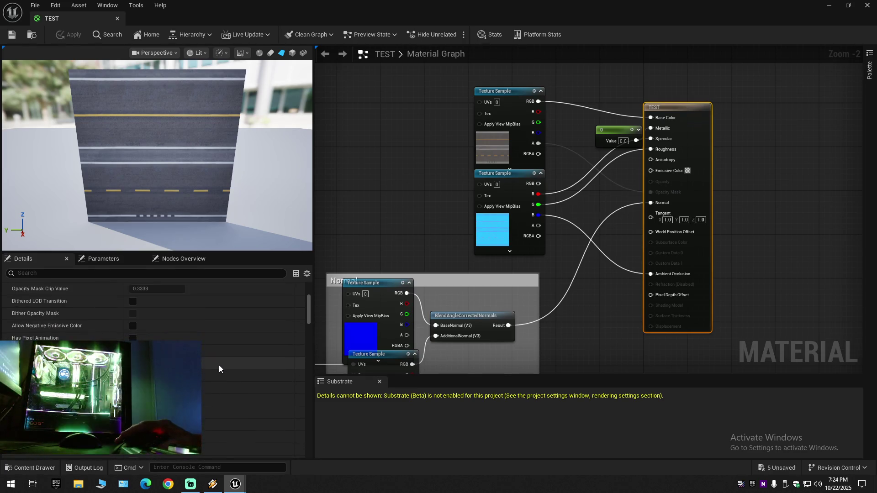
scroll(218, 365, down, 3)
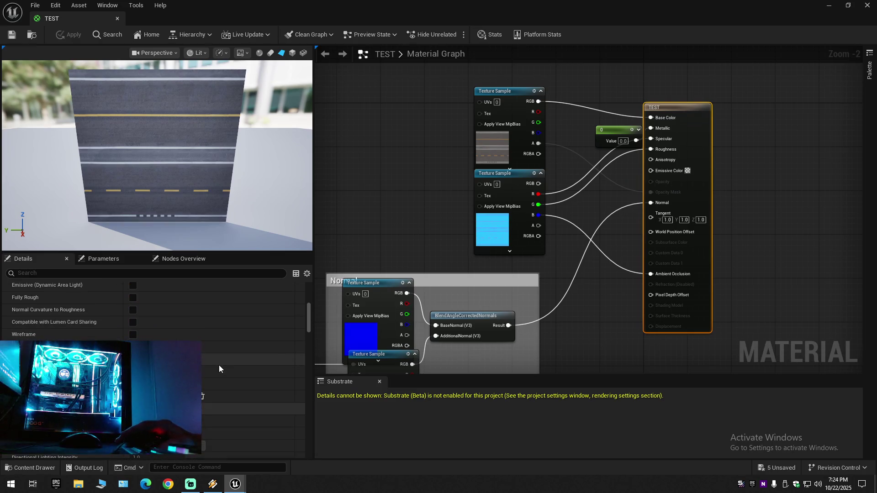
scroll(219, 366, down, 3)
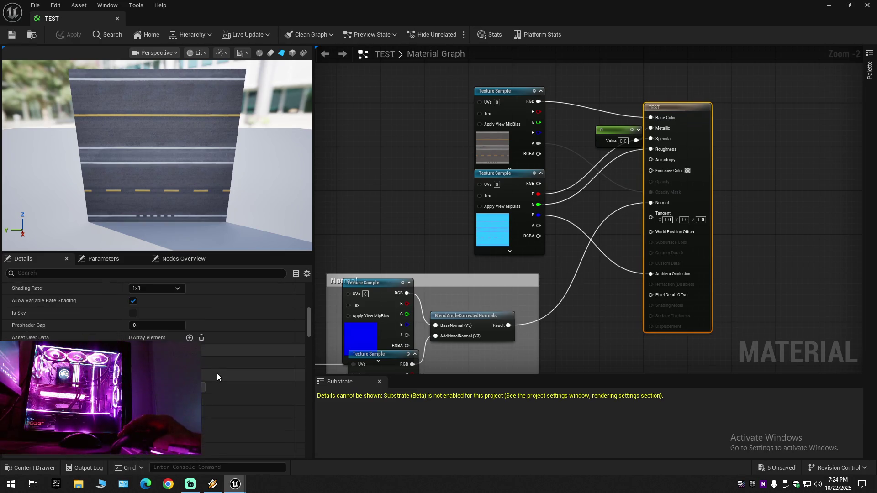
scroll(210, 373, down, 3)
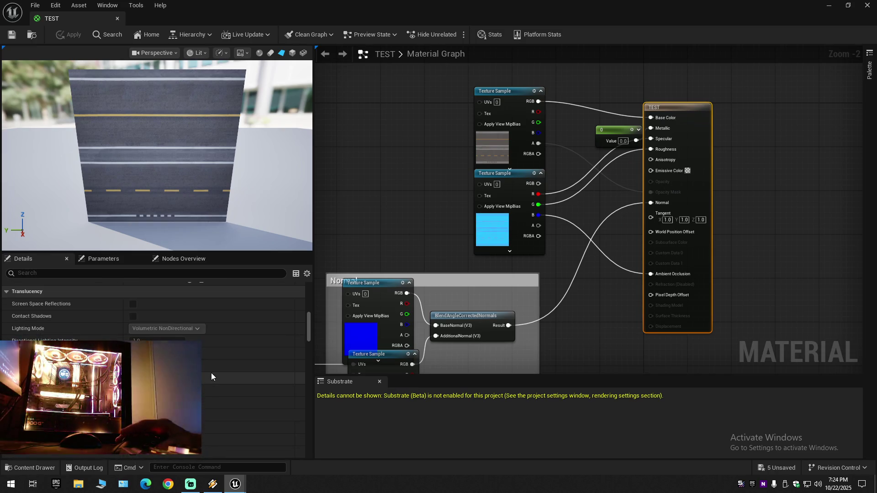
scroll(211, 372, down, 3)
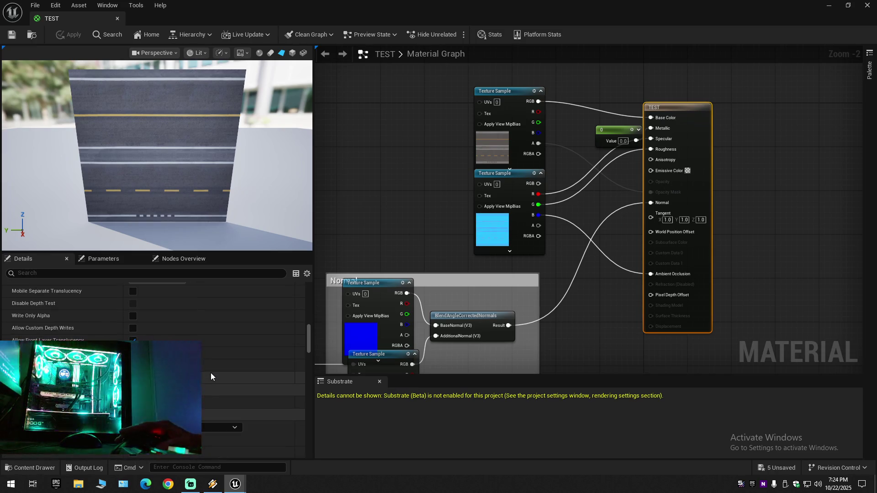
scroll(210, 373, down, 5)
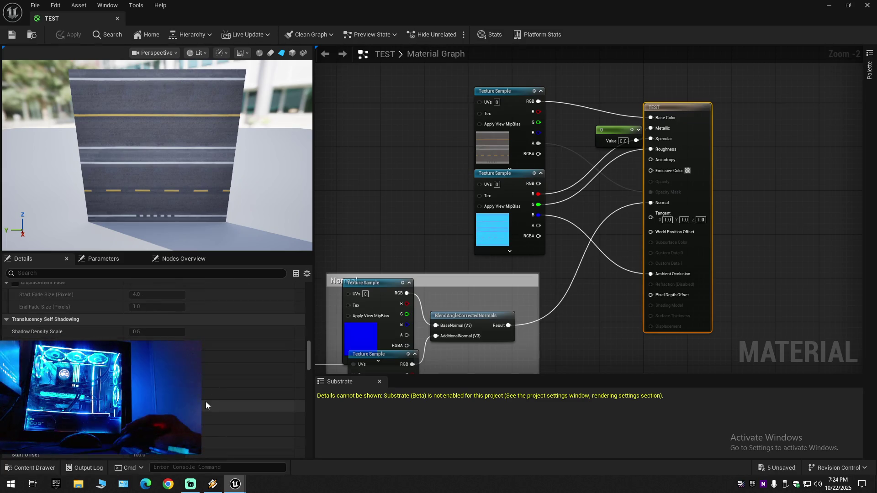
scroll(212, 398, down, 2)
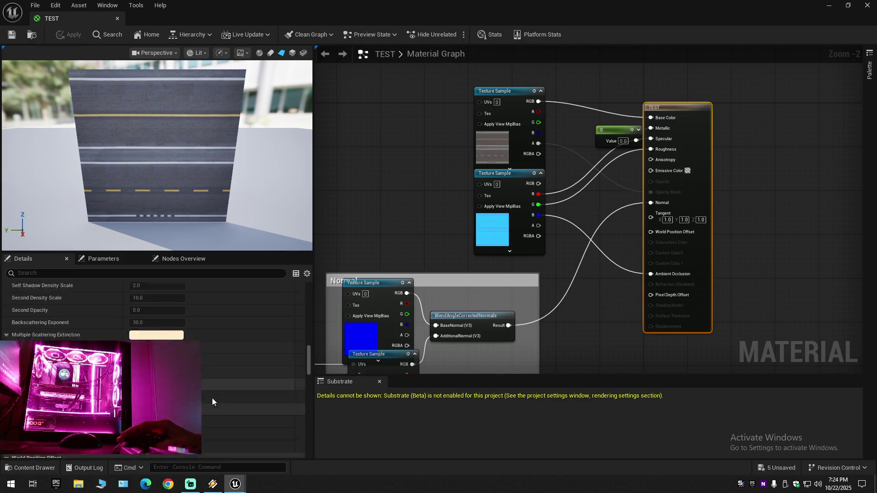
scroll(212, 398, down, 3)
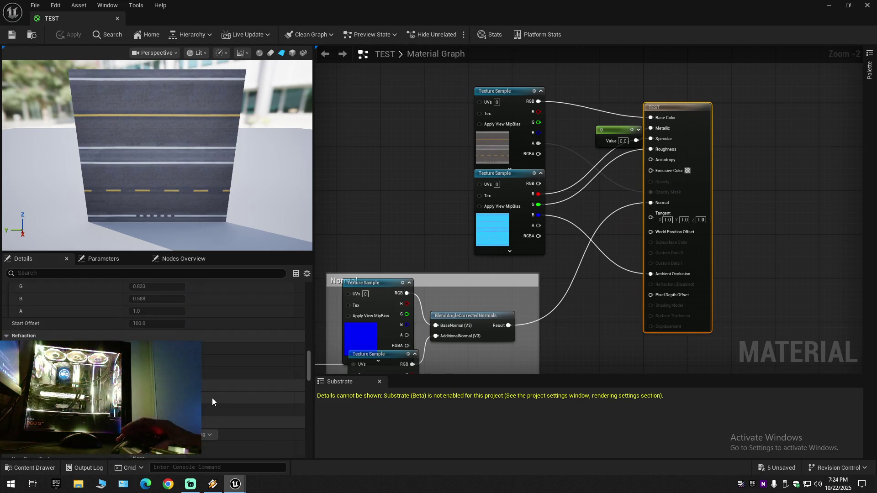
scroll(90, 340, up, 1)
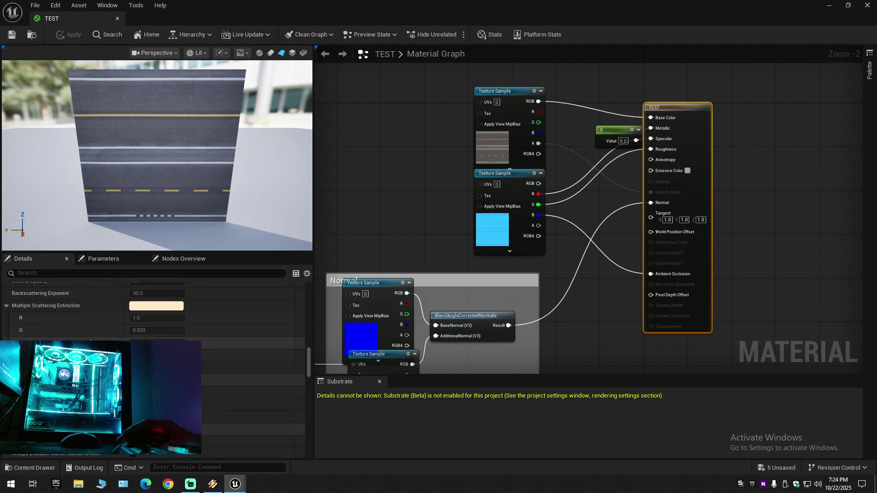
scroll(90, 340, down, 2)
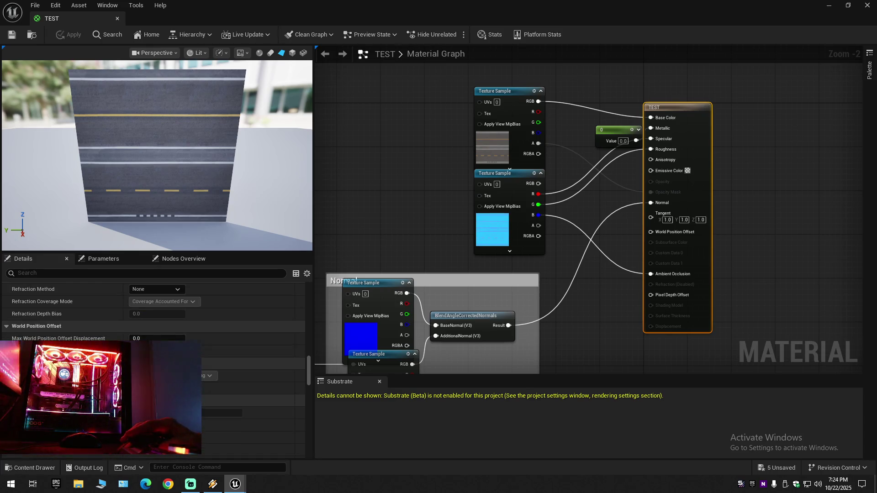
scroll(90, 341, down, 3)
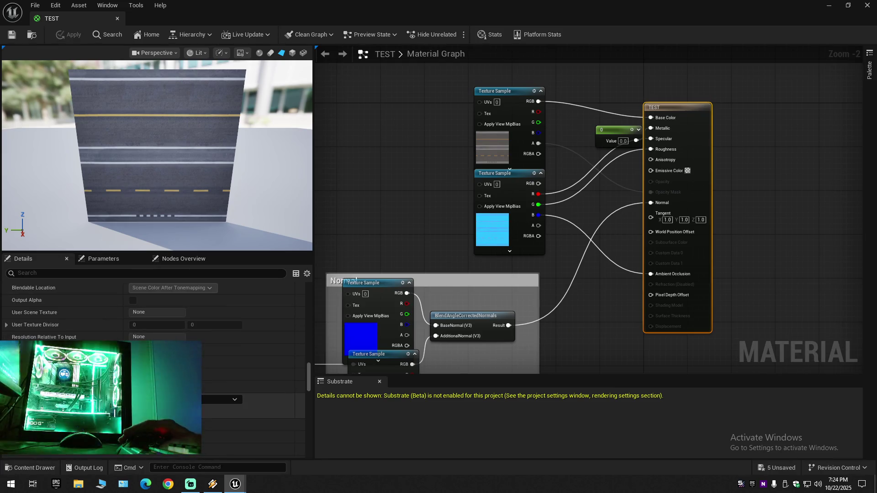
scroll(90, 340, down, 2)
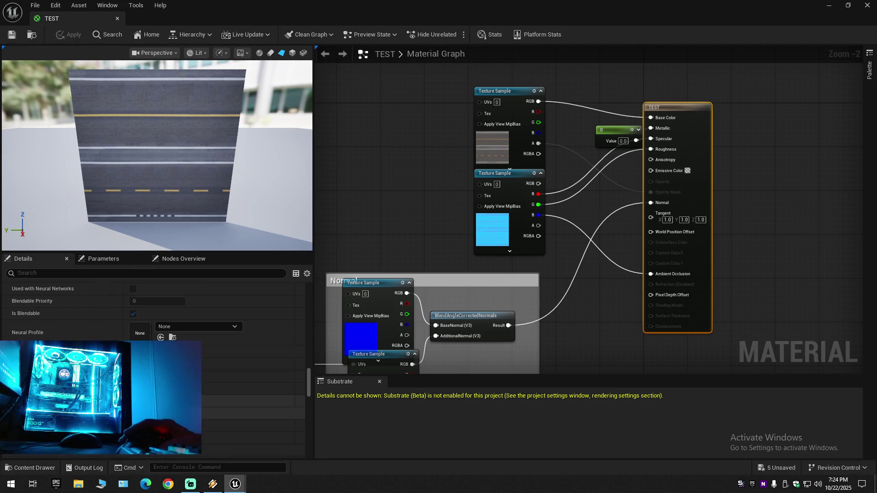
scroll(90, 340, down, 2)
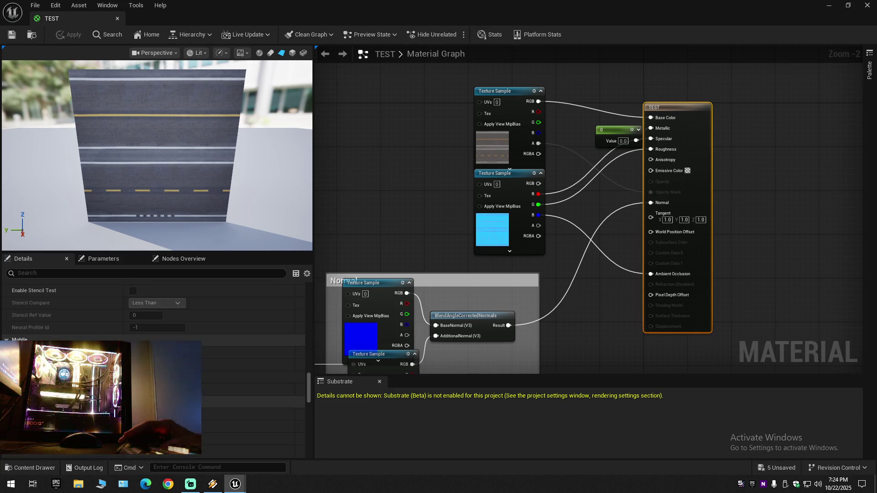
scroll(153, 356, down, 3)
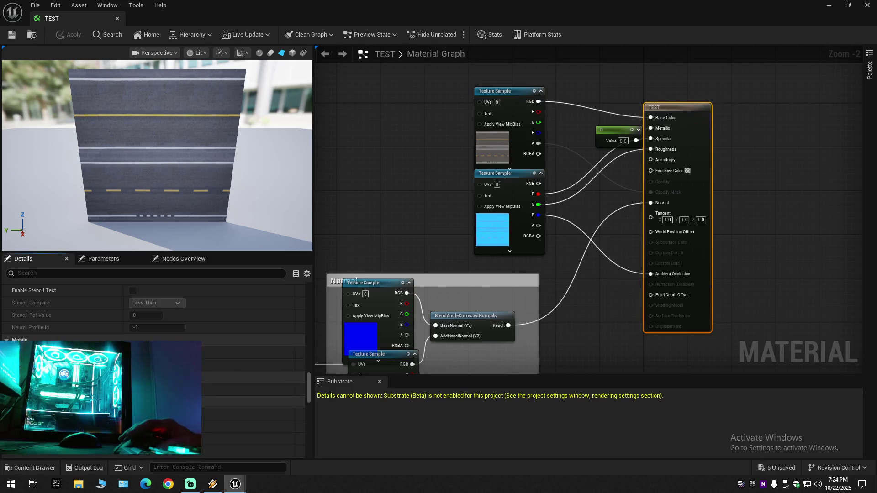
scroll(153, 356, down, 1)
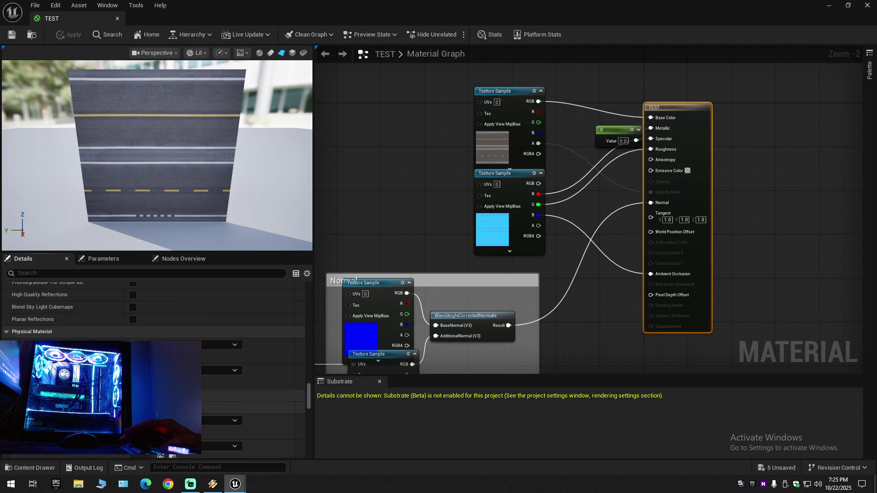
scroll(153, 356, down, 4)
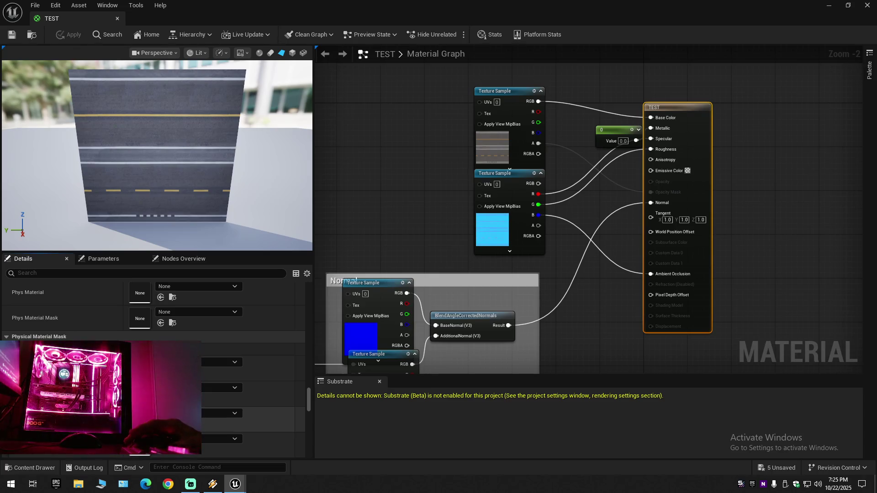
scroll(153, 356, down, 5)
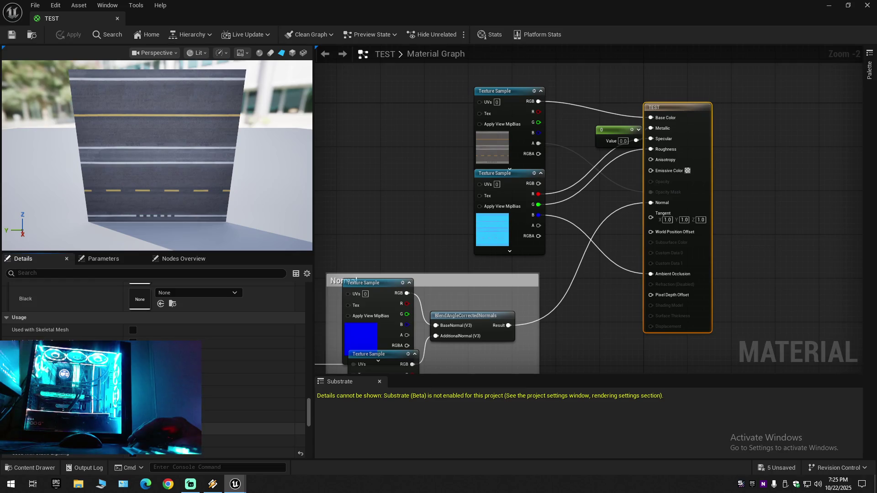
scroll(153, 356, down, 8)
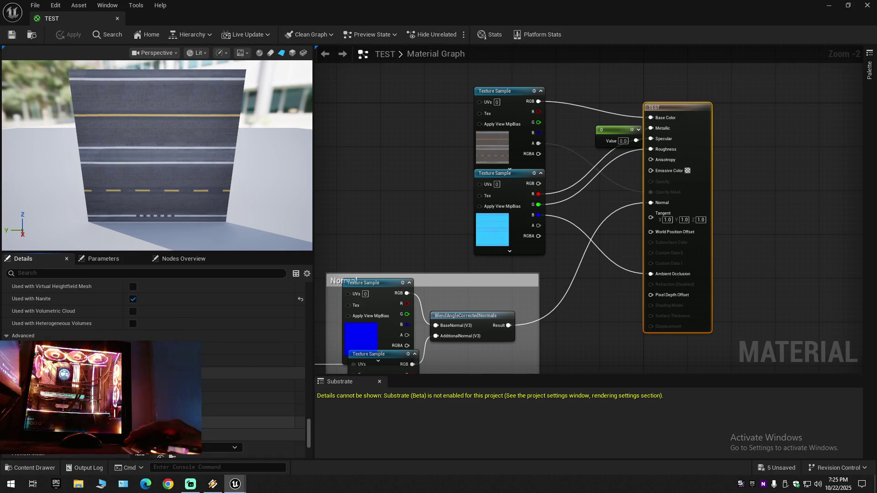
scroll(153, 356, down, 3)
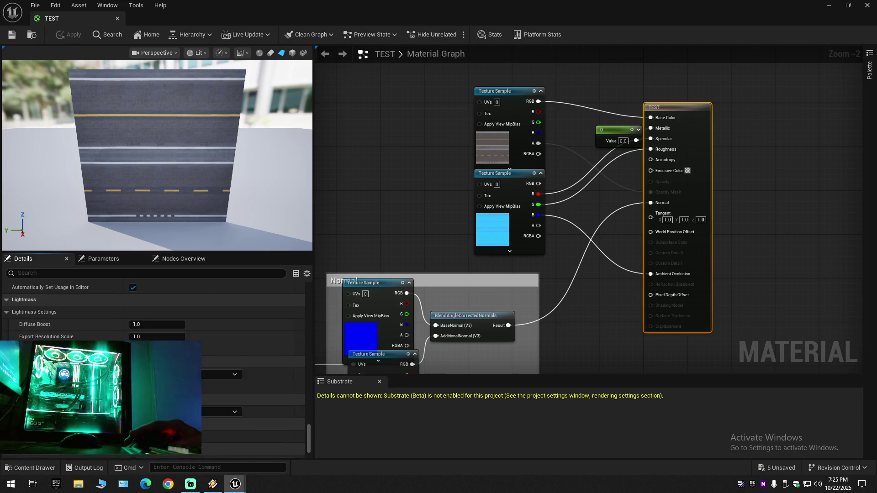
scroll(153, 356, down, 3)
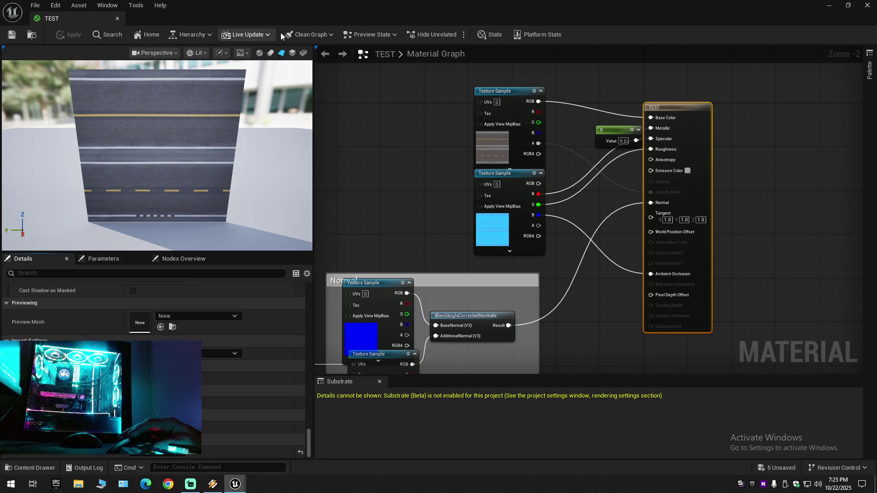
click(304, 35)
click(303, 36)
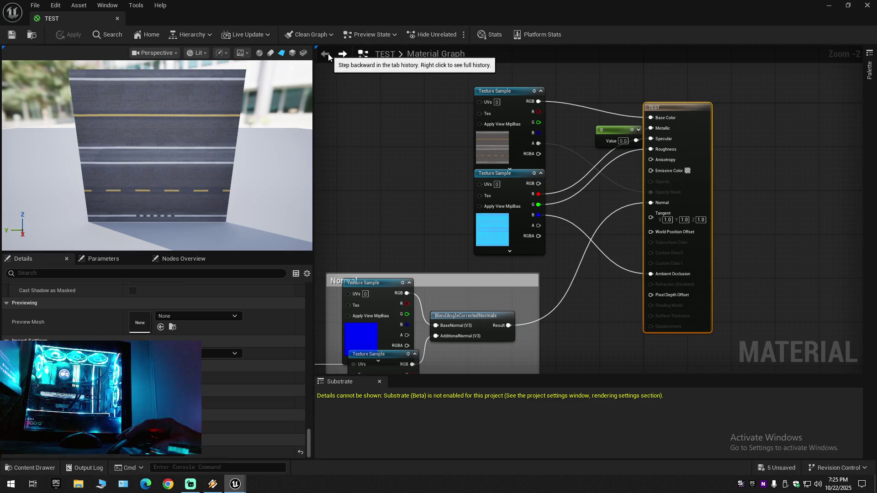
click(342, 55)
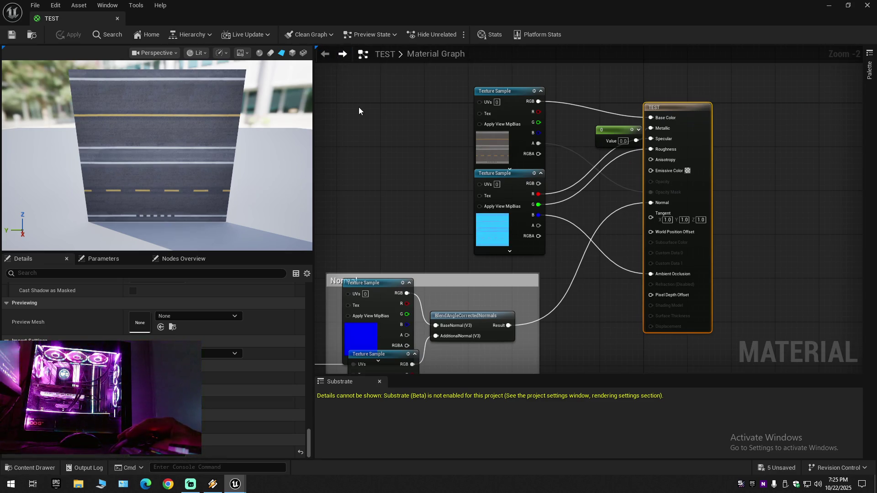
click(499, 145)
click(489, 171)
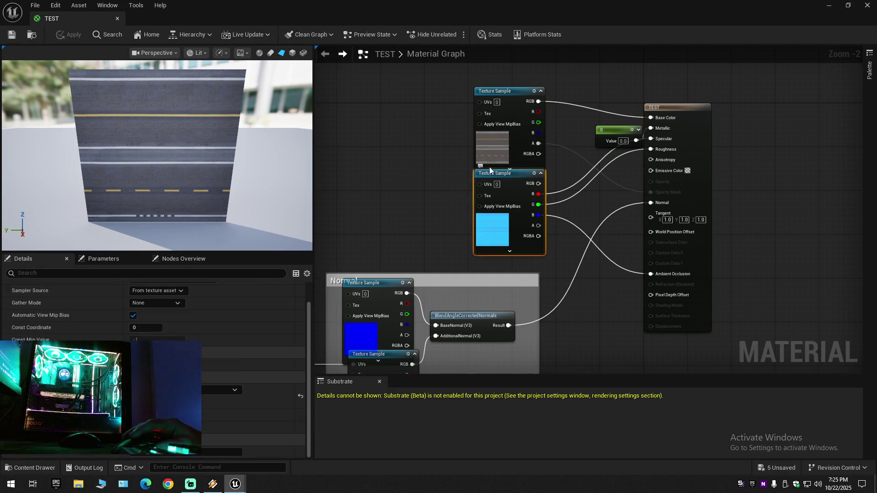
click(491, 154)
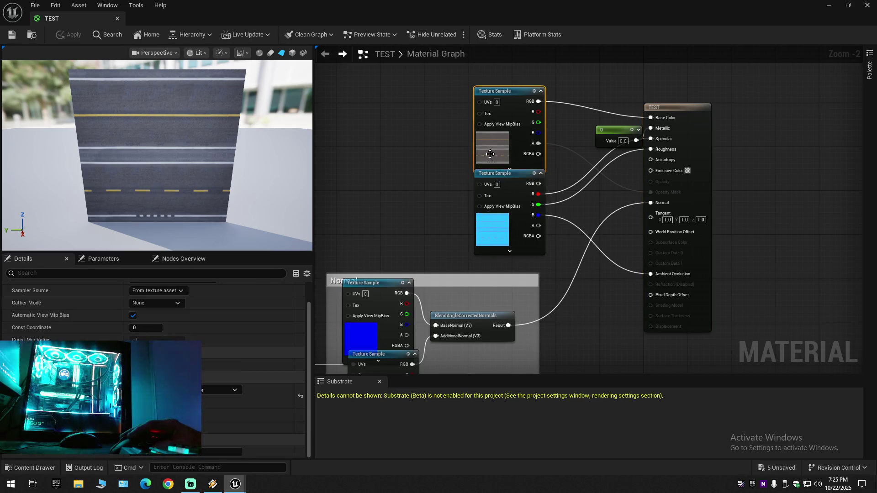
click(118, 20)
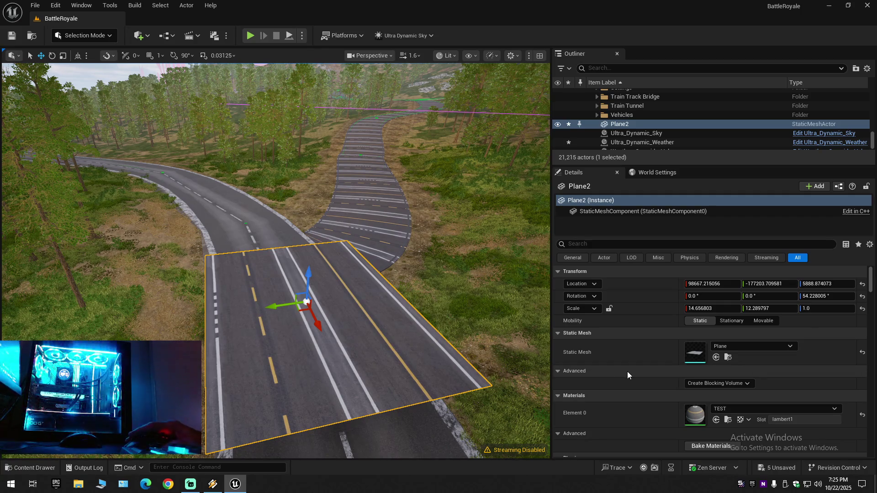
Check Plane2's TEST material and physics settings, then browse to TEST in the Content Drawer.
scroll(627, 371, down, 2)
scroll(627, 372, down, 1)
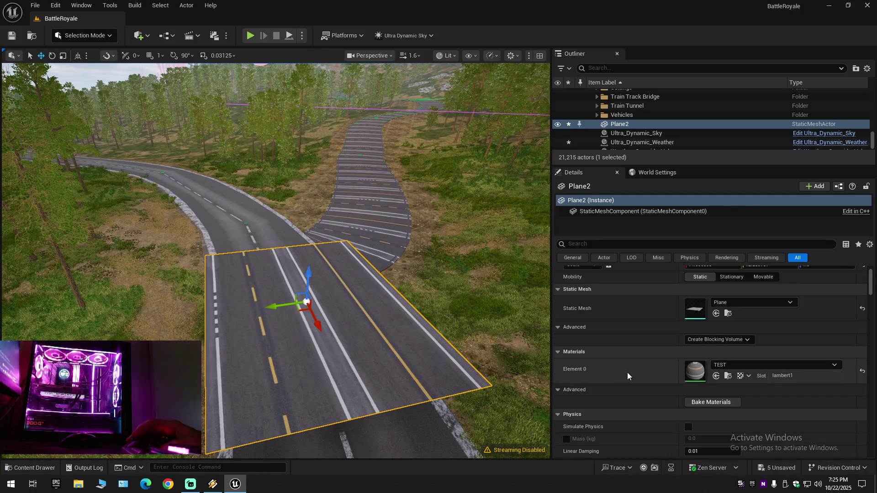
scroll(627, 373, down, 4)
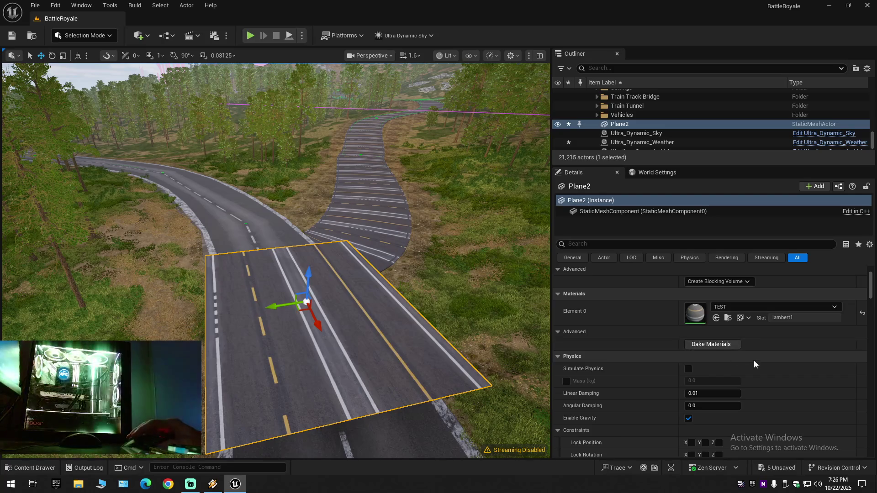
click(727, 319)
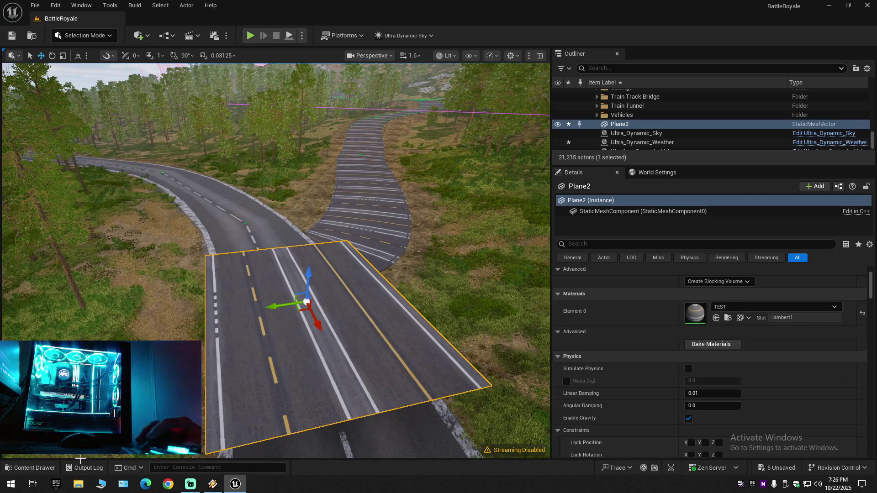
Inspect the M_Roads material in its editor, then close it.
scroll(410, 413, up, 1)
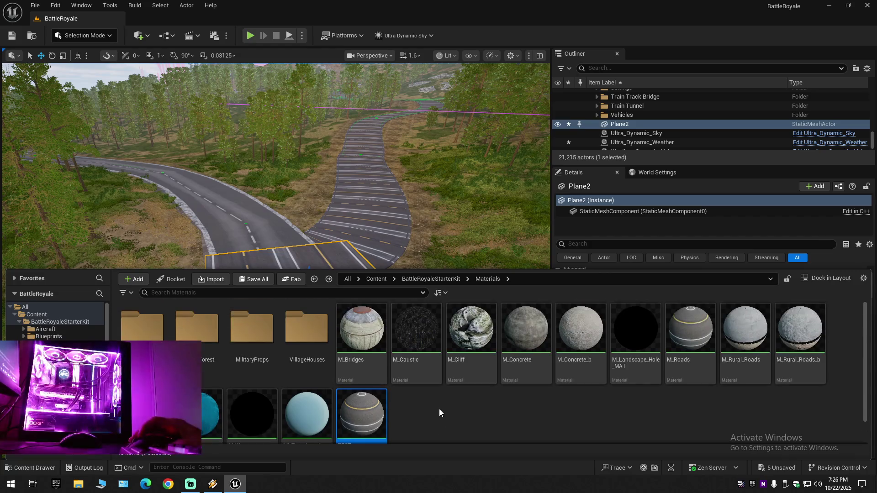
double_click(687, 354)
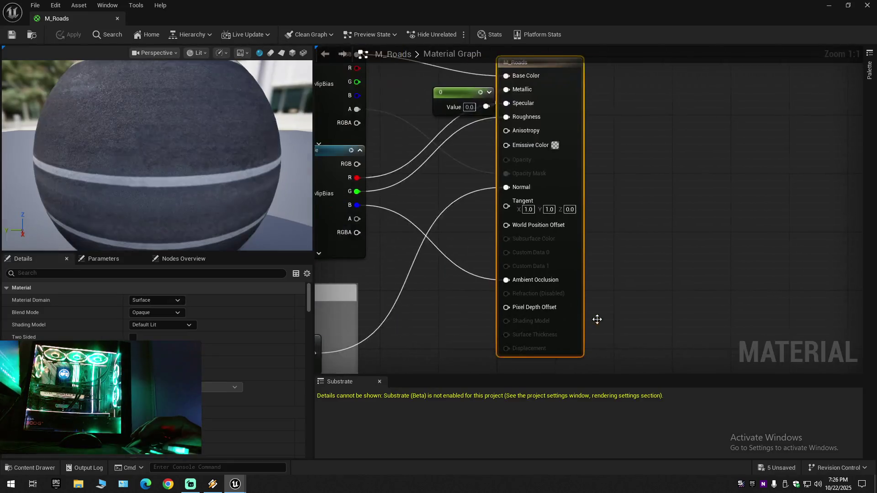
click(117, 19)
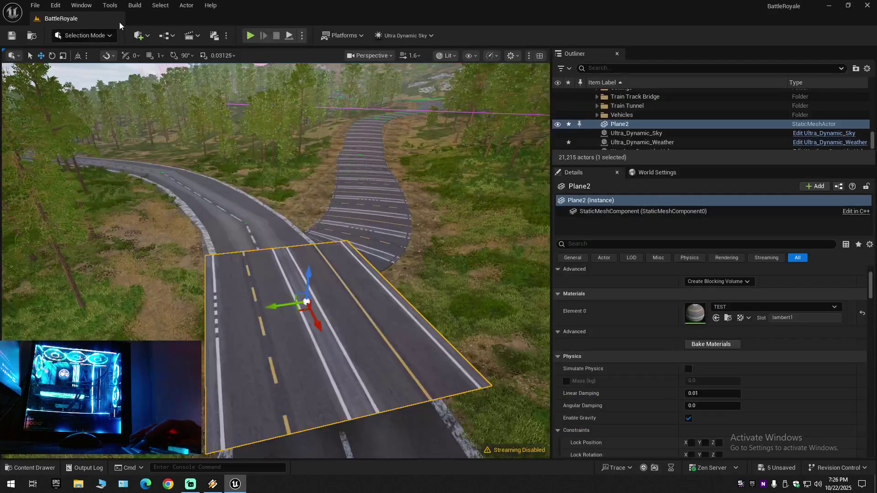
Go to Content > MilitaryAirport > Materials > Runway and open the TEST_ROAD material instance.
key(ctrl+space)
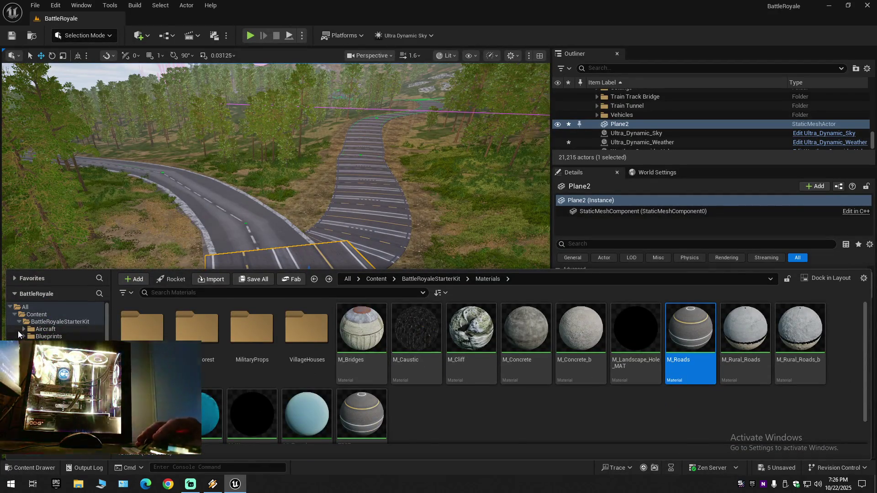
ctrl+click(59, 322)
scroll(55, 320, down, 3)
scroll(54, 320, down, 5)
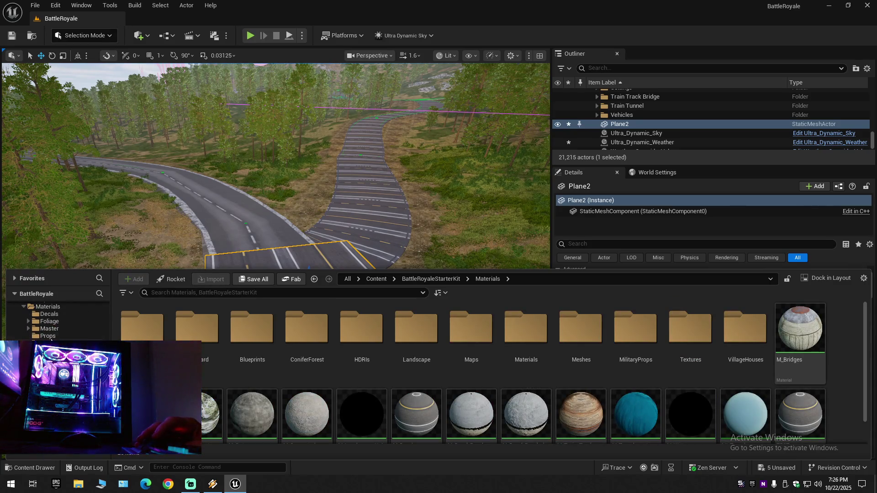
click(69, 306)
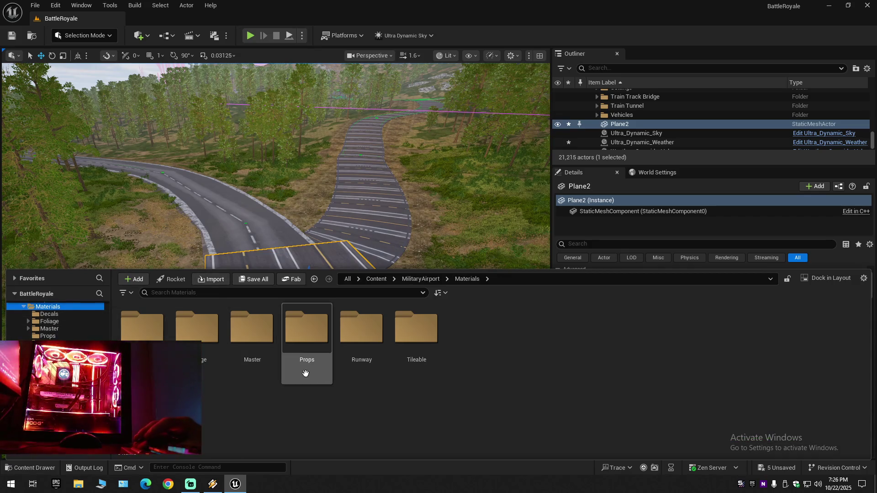
double_click(361, 331)
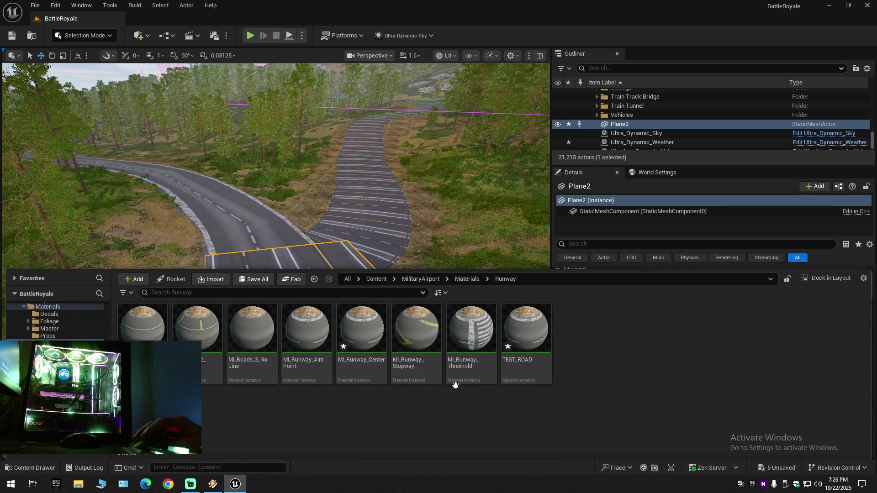
double_click(542, 349)
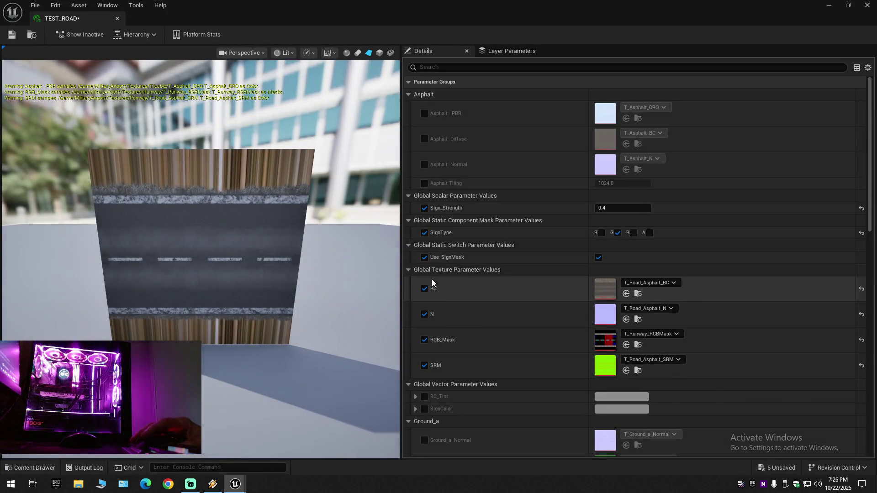
drag(400, 225, 577, 228)
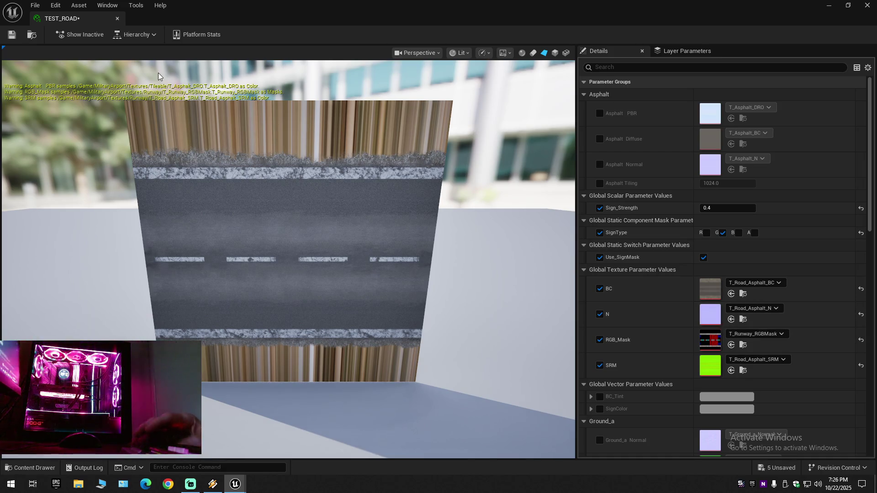
scroll(657, 268, down, 5)
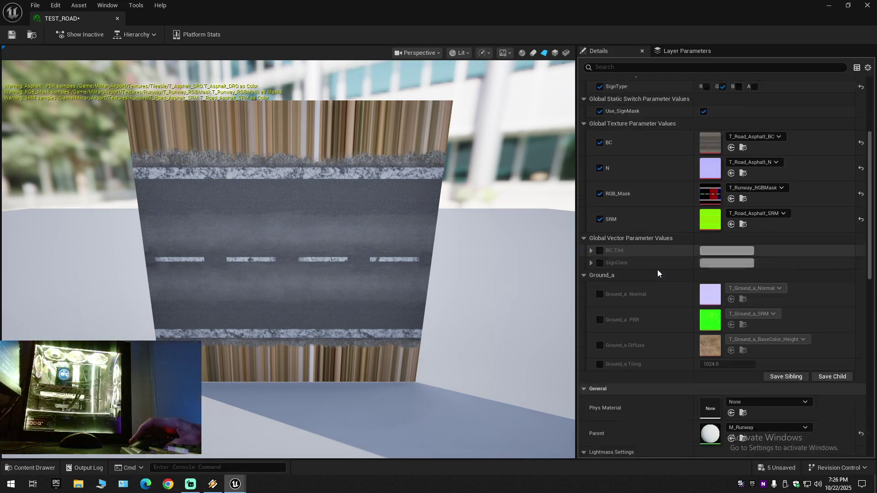
scroll(658, 273, down, 8)
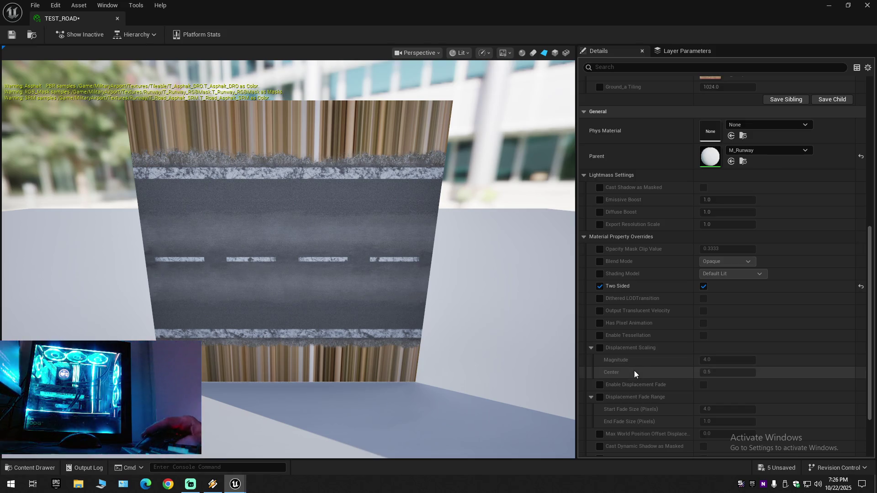
scroll(639, 369, down, 5)
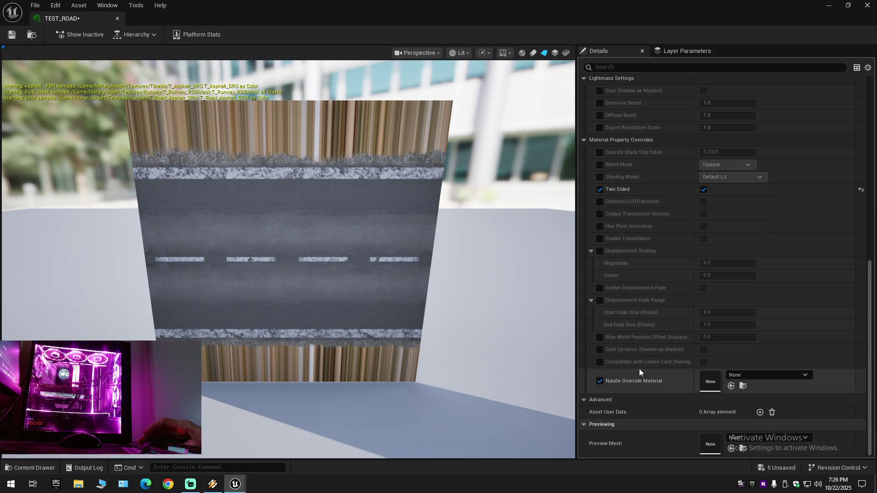
click(600, 300)
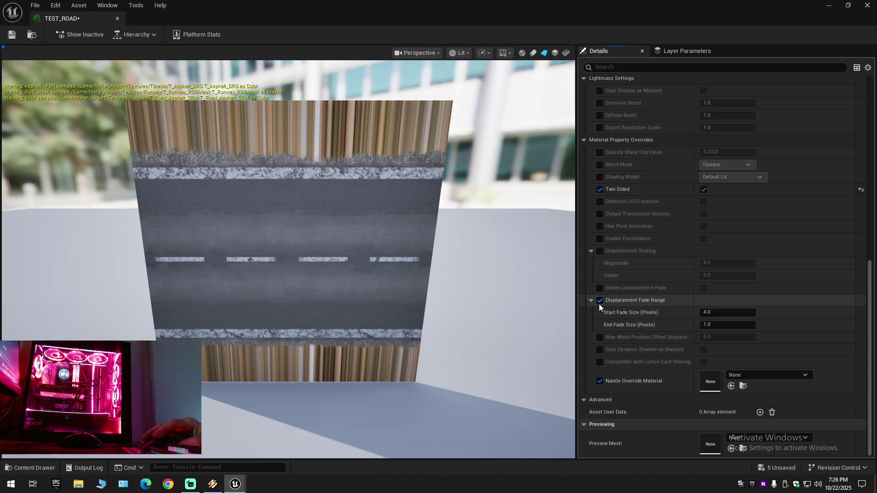
click(714, 313)
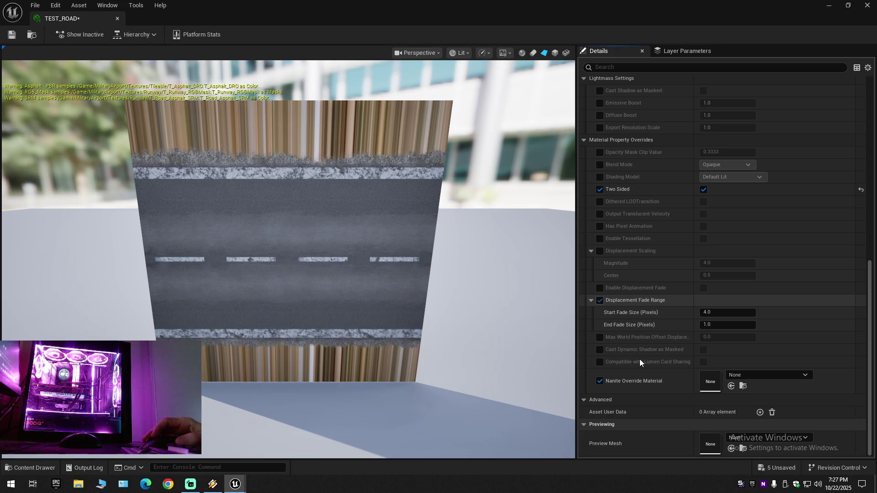
key(ctrl+z)
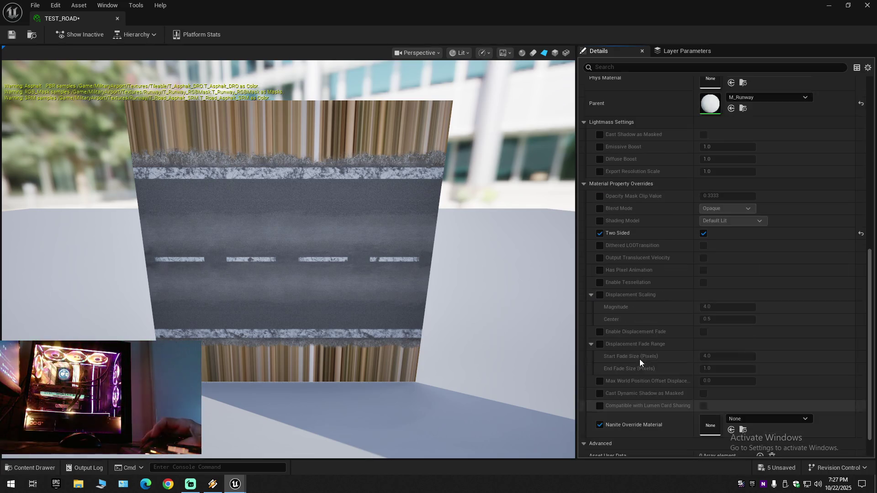
click(119, 20)
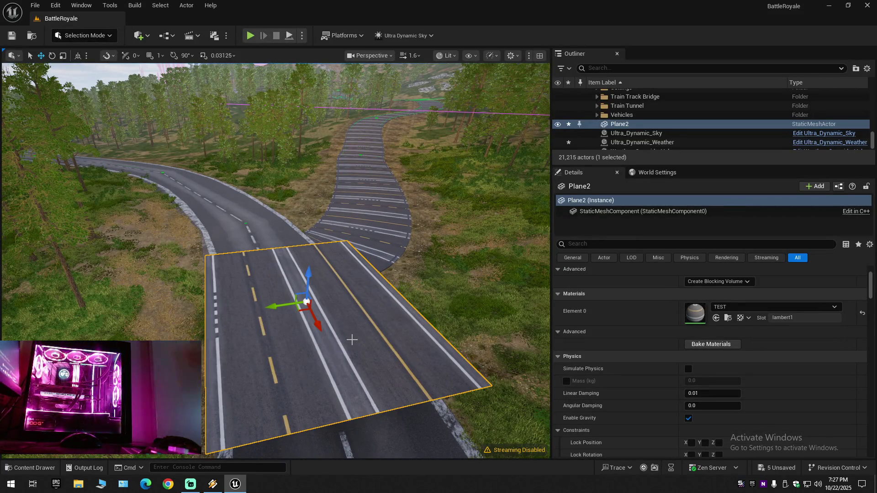
Delete Plane2 and fly the camera down to inspect the winding spline road.
key(Delete)
scroll(274, 260, down, 1)
key(w)
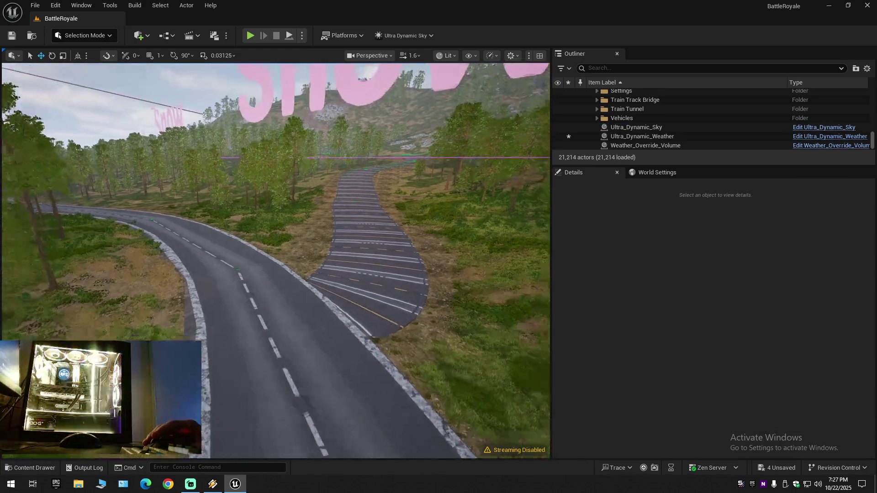
key(w)
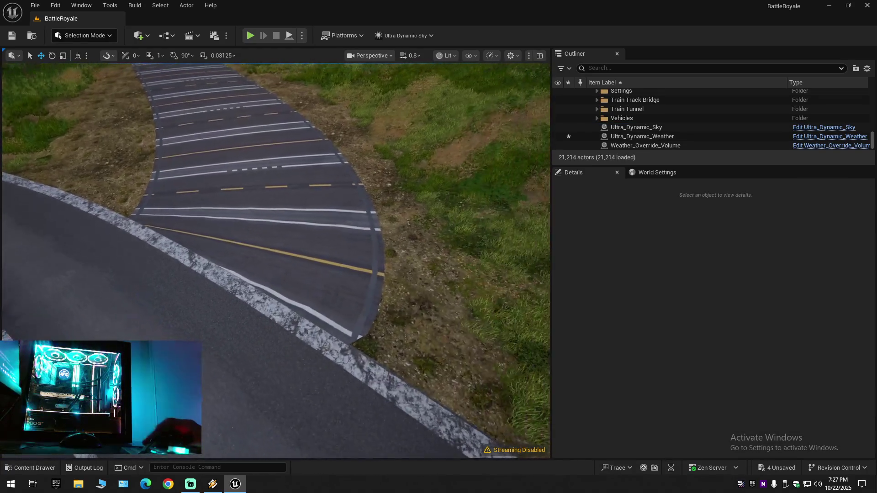
scroll(274, 260, up, 2)
key(s)
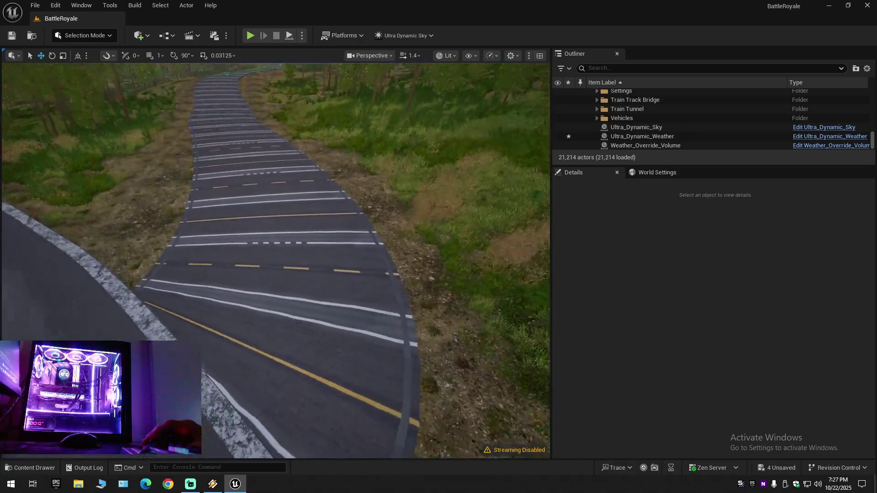
scroll(274, 260, up, 1)
key(w)
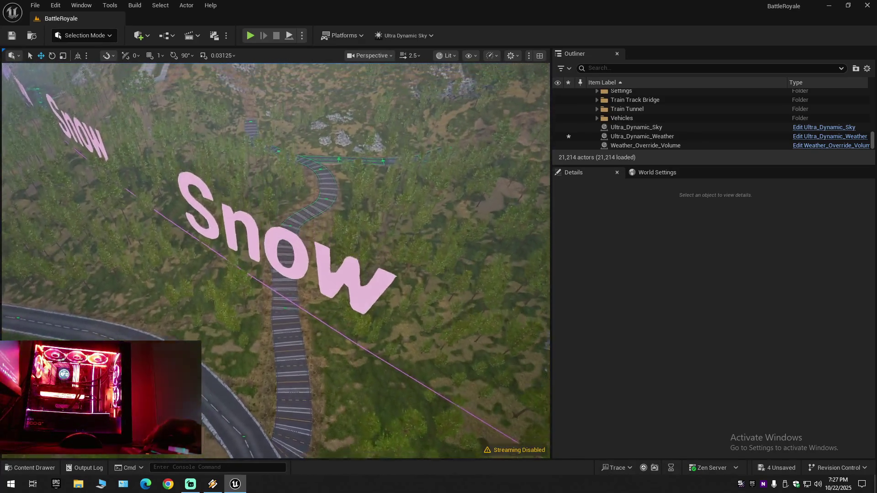
key(w)
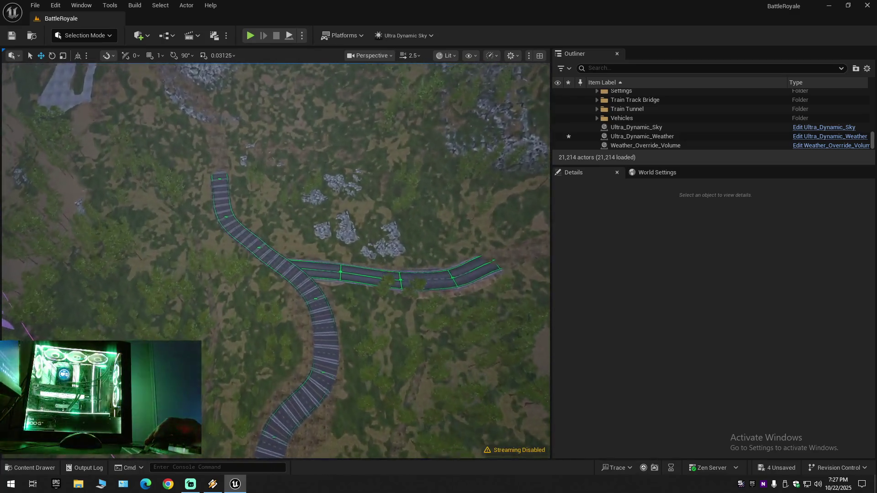
scroll(274, 260, down, 1)
key(w)
scroll(274, 260, down, 1)
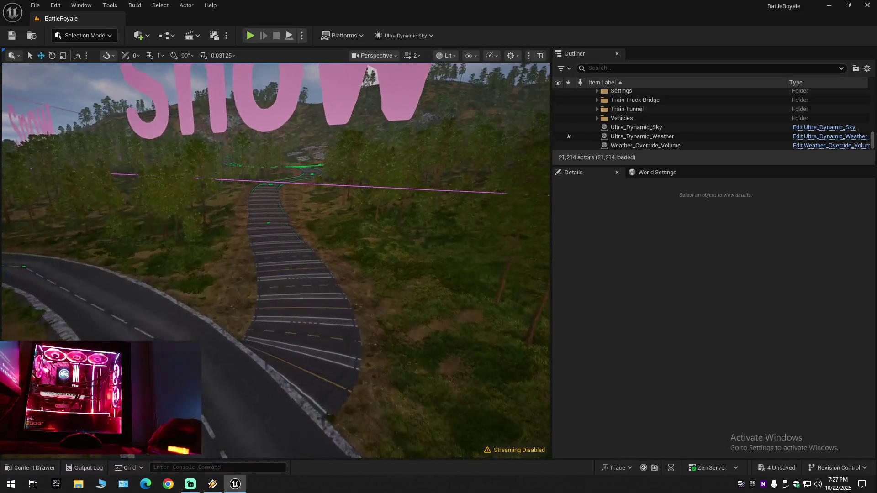
Fly down to the winding road and drop MI_Runway_Center from the Runway folder onto it.
drag(364, 317, 365, 317)
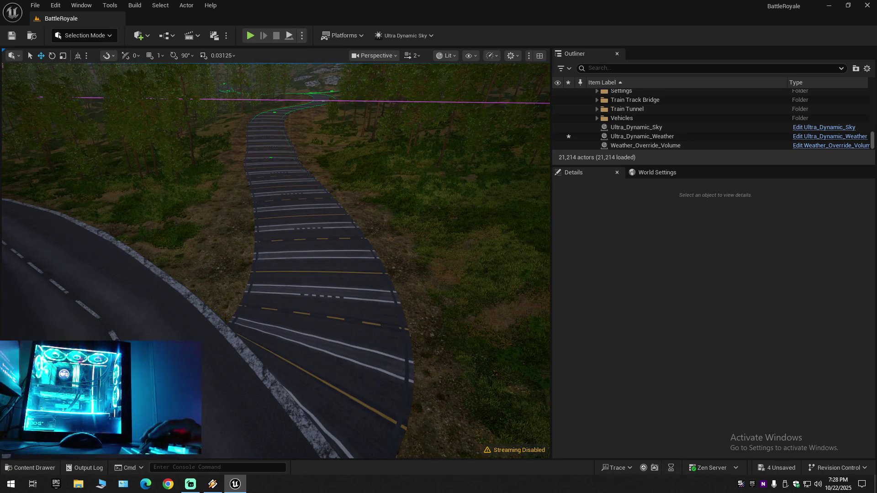
drag(221, 349, 221, 348)
drag(274, 205, 274, 206)
drag(230, 352, 230, 352)
scroll(231, 352, down, 1)
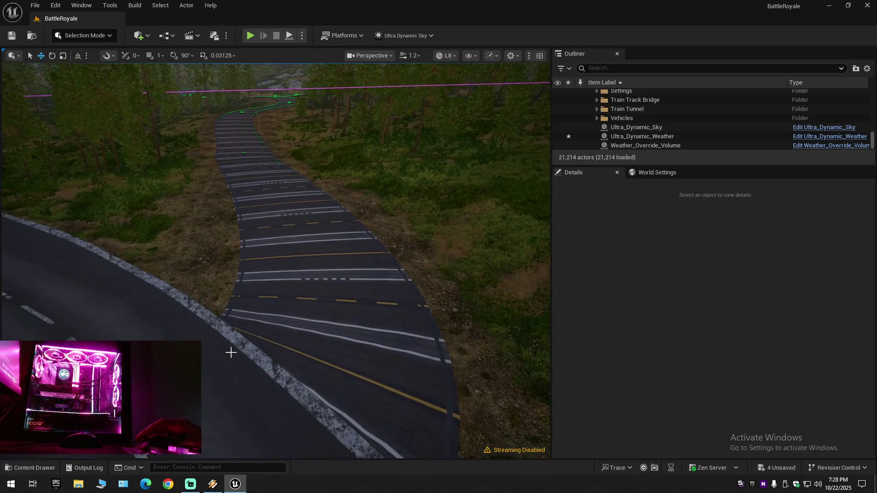
click(24, 473)
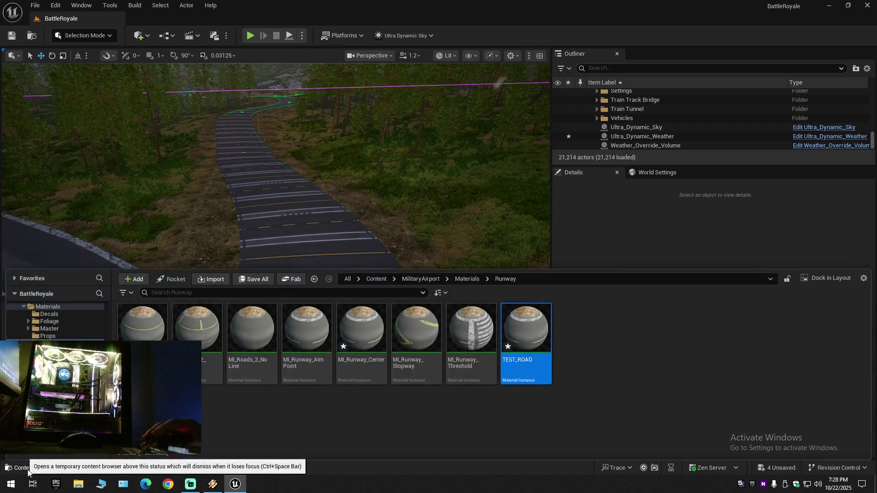
click(365, 332)
mouse_move(366, 333)
mouse_down()
mouse_move(303, 229)
mouse_move(303, 255)
mouse_up()
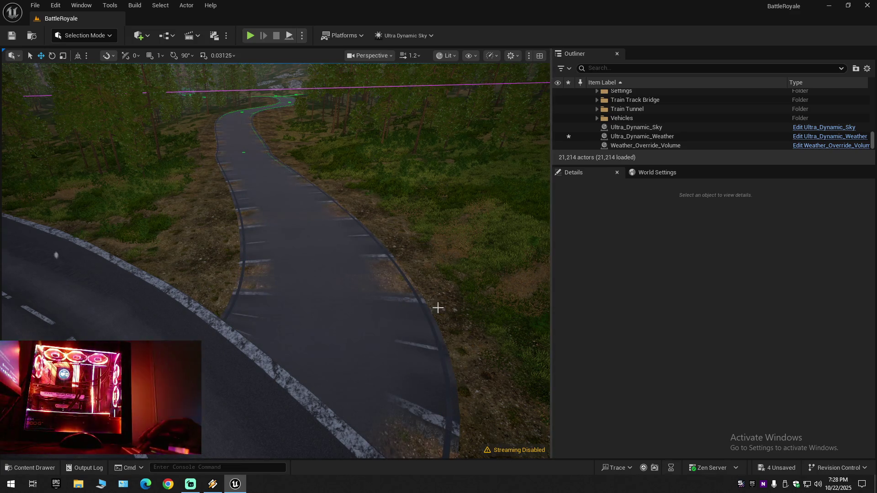
click(290, 290)
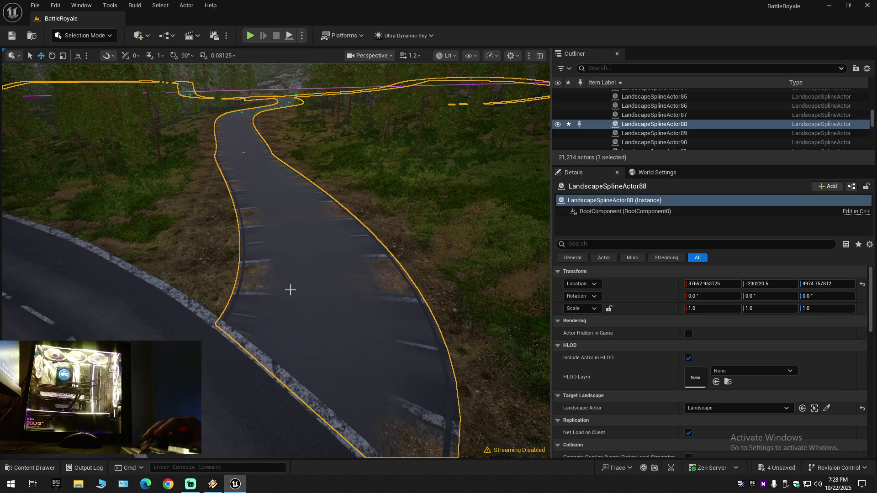
Switch to Landscape mode and select all connected segments of the road spline.
click(98, 37)
click(94, 62)
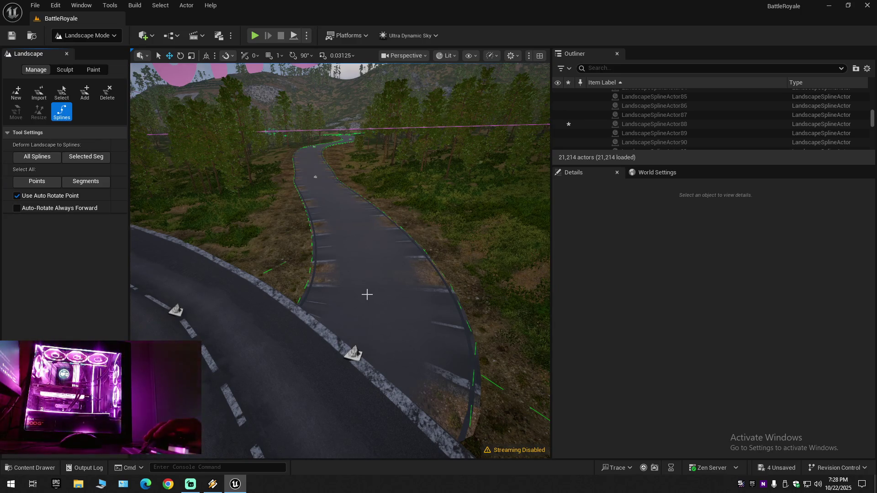
click(363, 291)
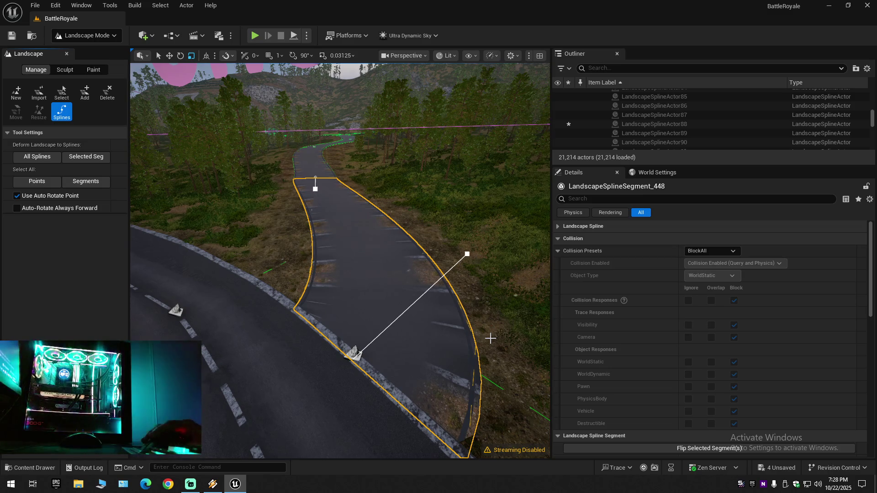
key(ctrl+a)
scroll(715, 400, down, 8)
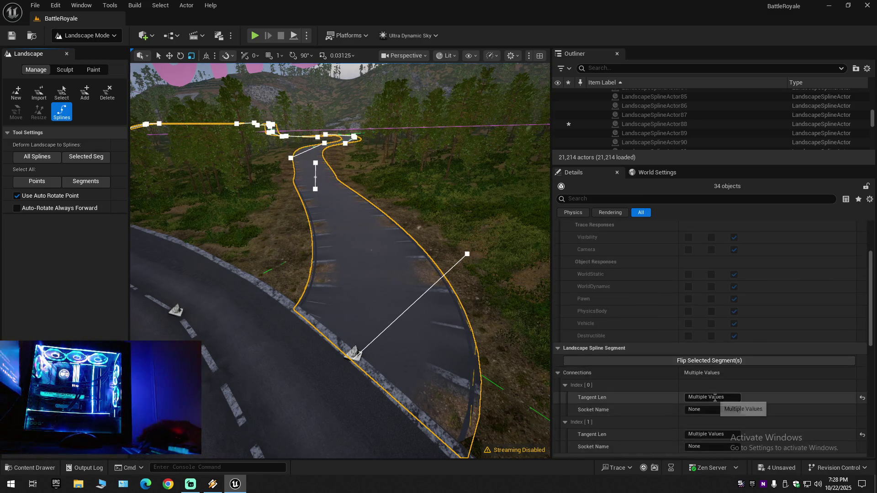
scroll(715, 401, down, 5)
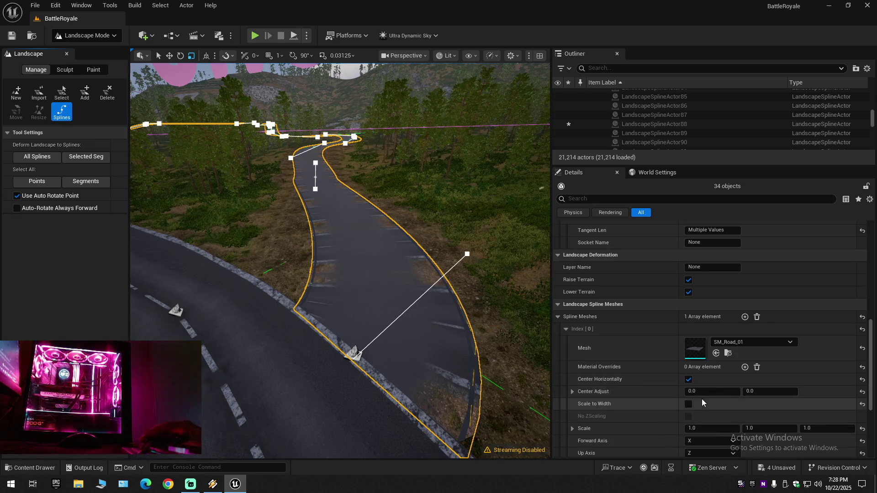
scroll(701, 399, down, 2)
Try Y as the spline meshes' forward axis, then undo it back to X.
click(700, 399)
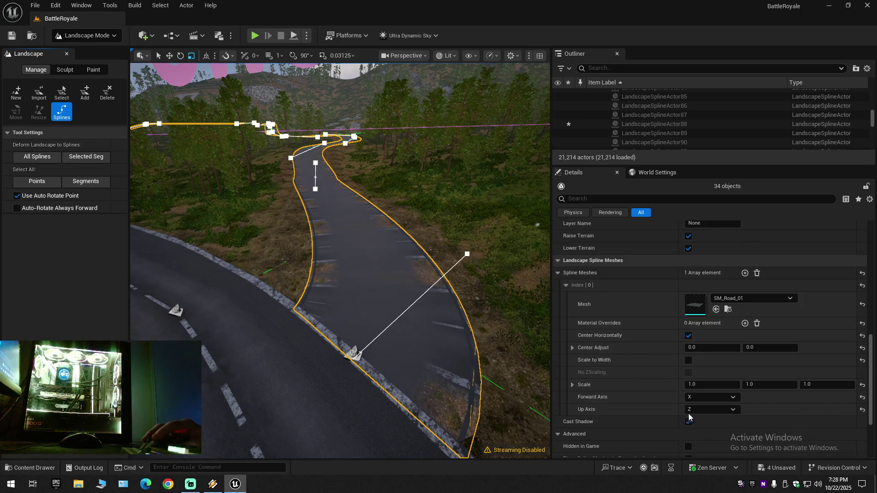
click(698, 414)
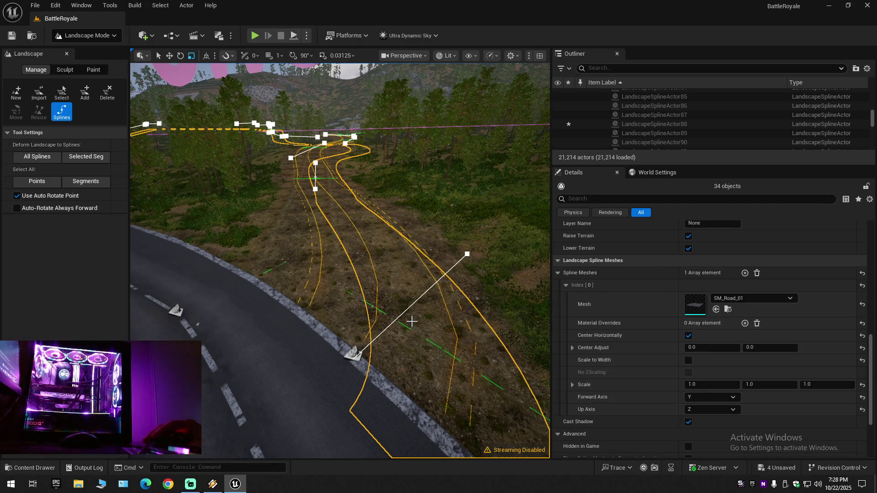
drag(411, 321, 412, 320)
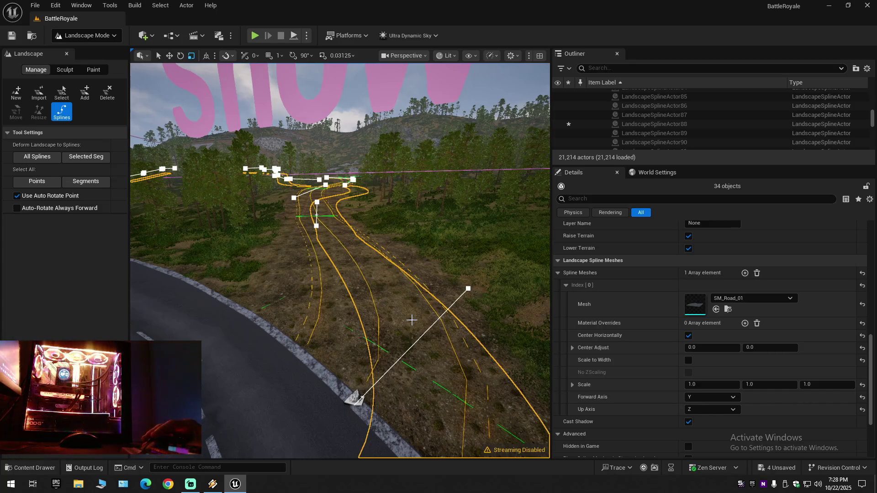
key(ctrl+z)
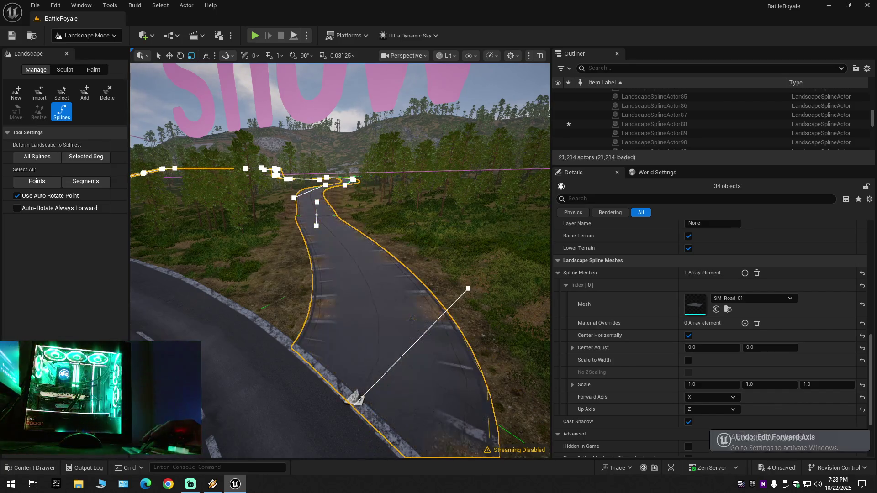
key(ctrl+z)
key(ctrl+z)
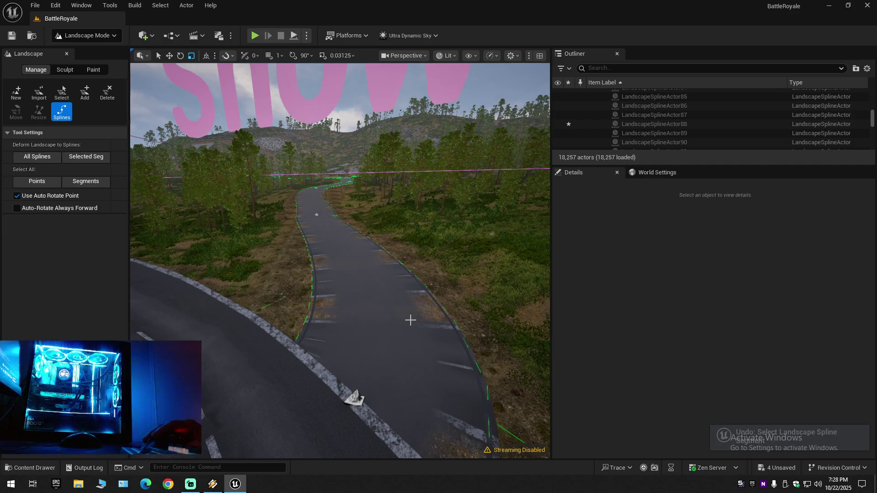
click(100, 40)
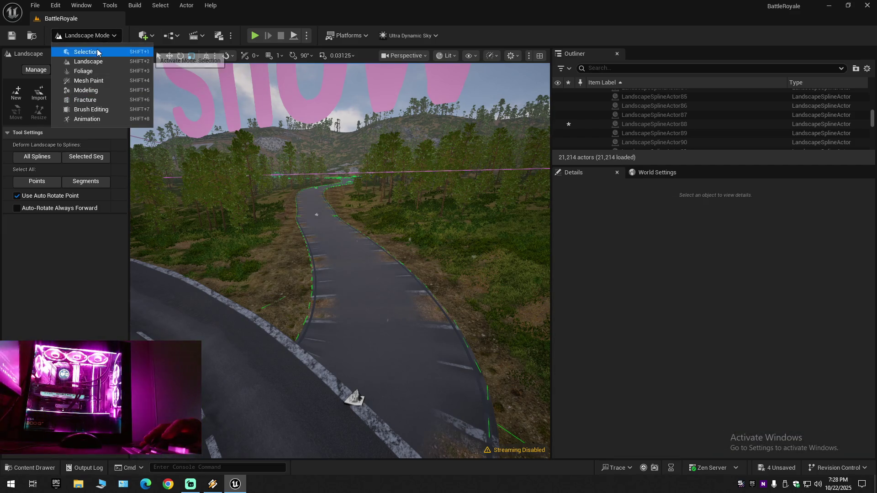
Switch to Selection mode and undo the road material and Plane2's recent property edits.
click(86, 52)
key(ctrl+z)
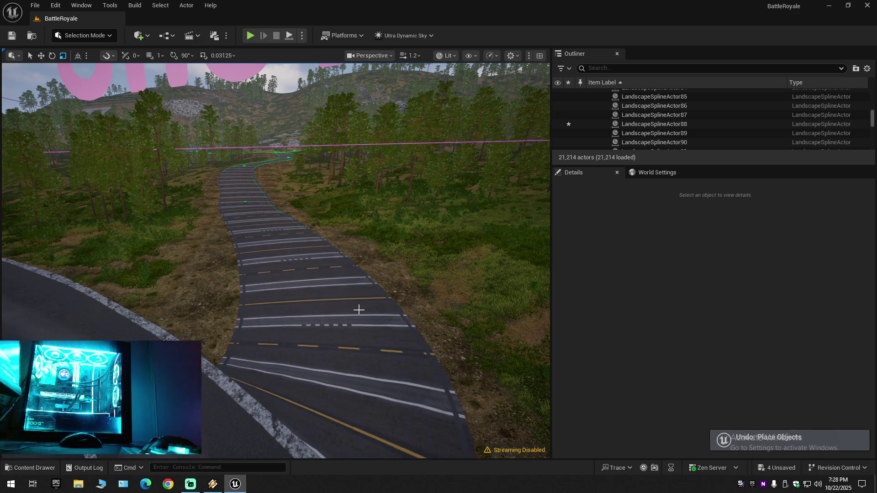
key(ctrl+z)
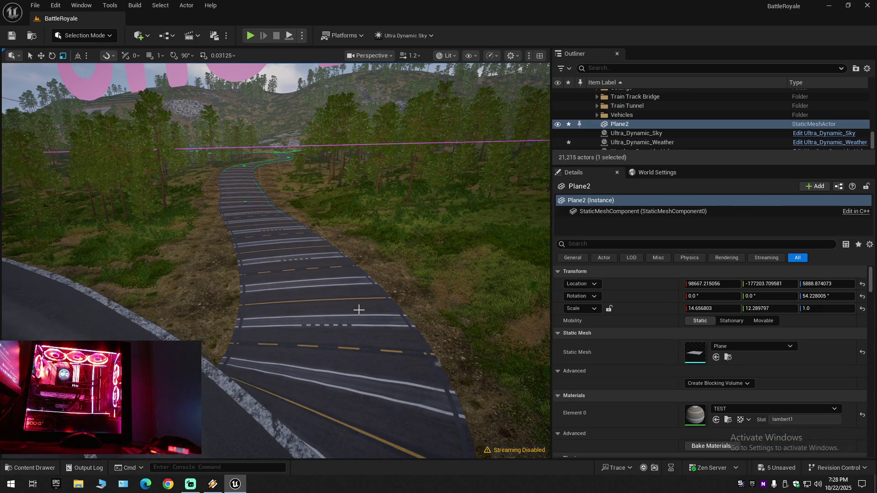
key(ctrl+z)
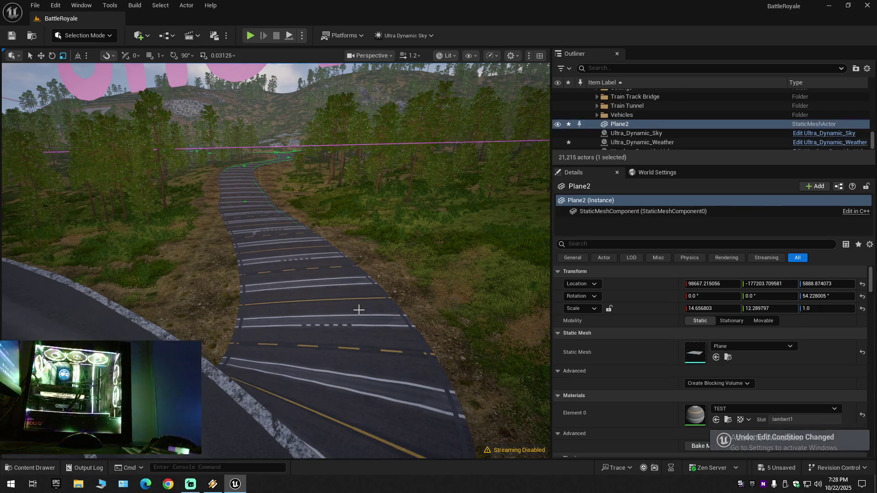
key(ctrl+z)
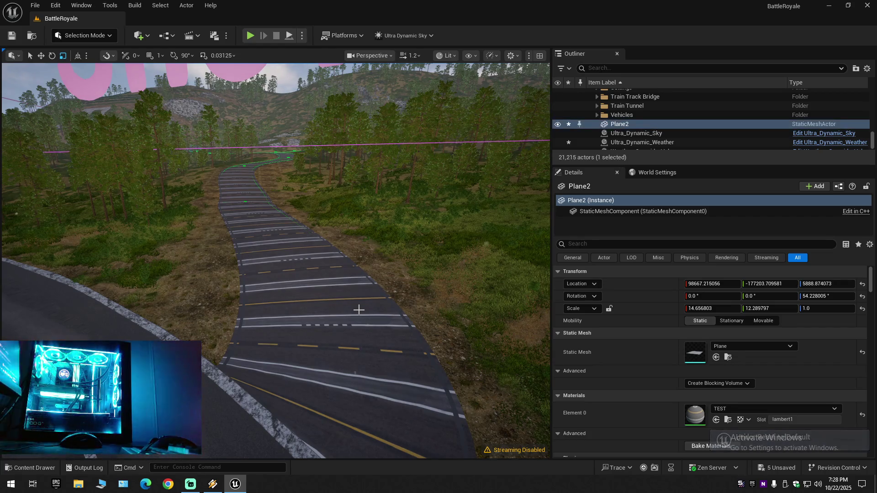
key(ctrl+z)
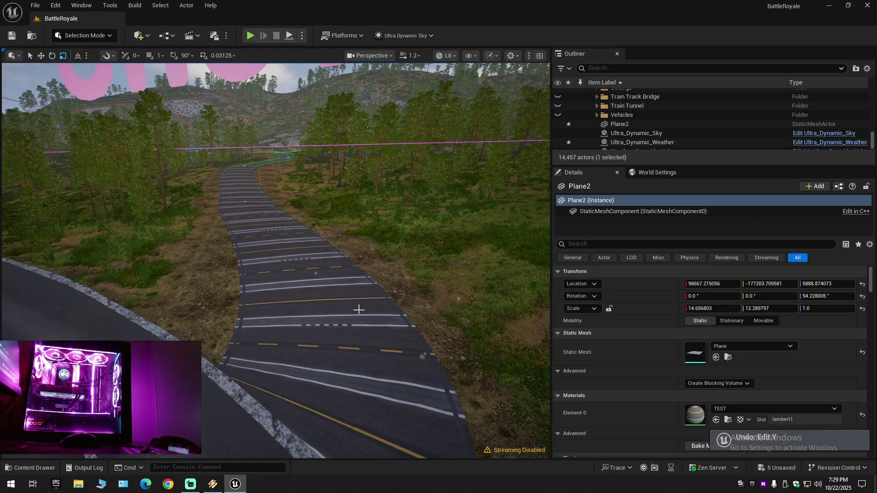
key(ctrl+z)
key(ctrl+z)
key(ctrl+z)
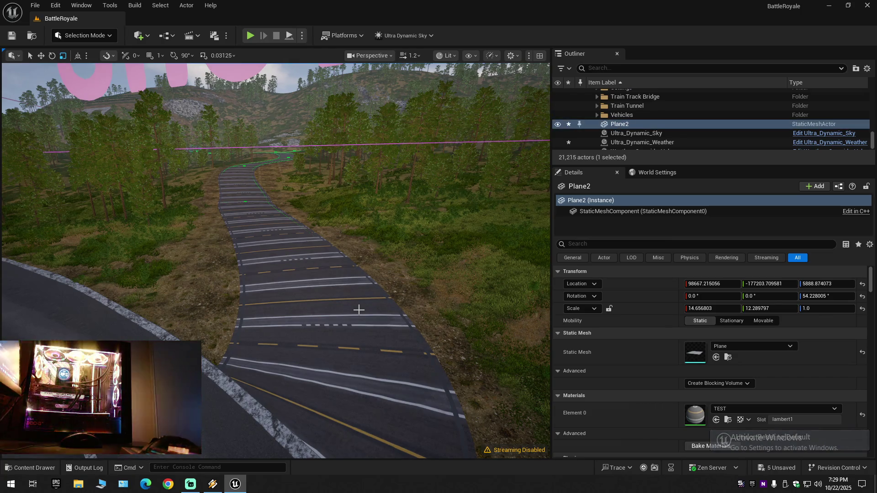
Undo Plane2's reset, TEST material, transforms and creation, plus the lane-marked road pieces.
key(ctrl+z)
key(ctrl+z)
key(ctrl+z)
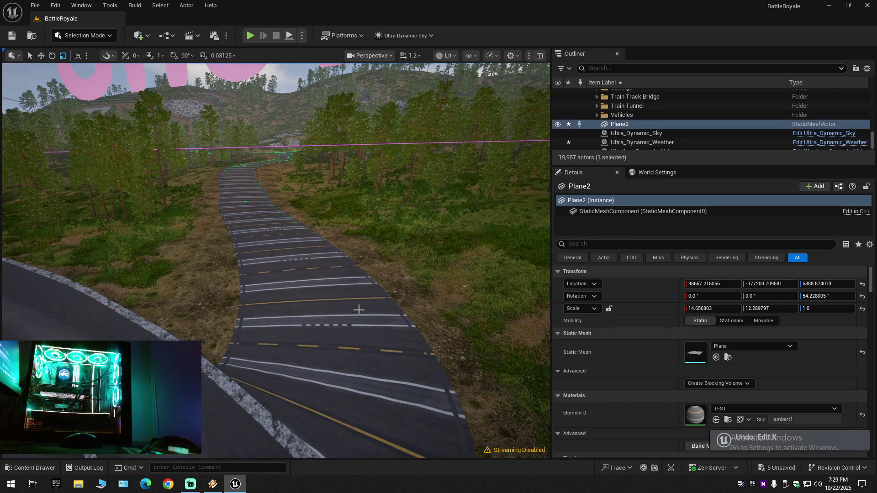
key(ctrl+z)
key(ctrl+z)
key(ctrl+z)
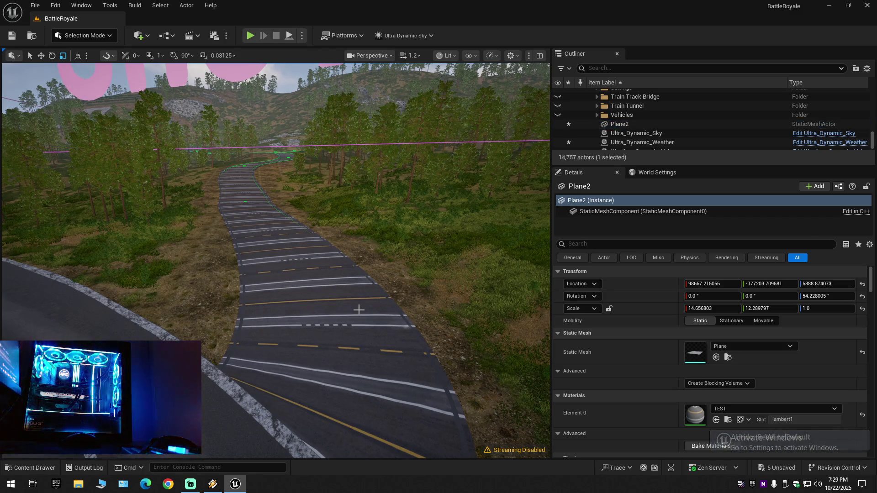
key(ctrl+z)
key(ctrl+z)
key(ctrl+z)
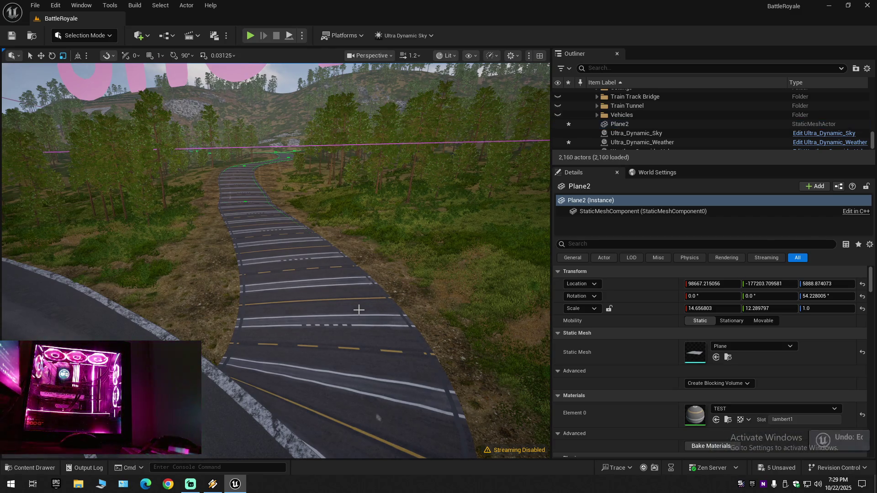
key(ctrl+z)
key(ctrl+z)
key(ctrl+z)
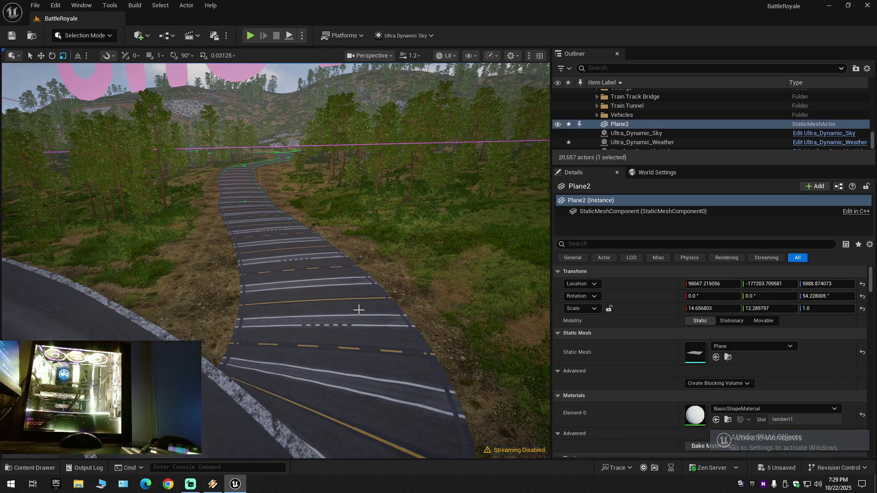
key(ctrl+z)
key(ctrl+z)
key(ctrl+z)
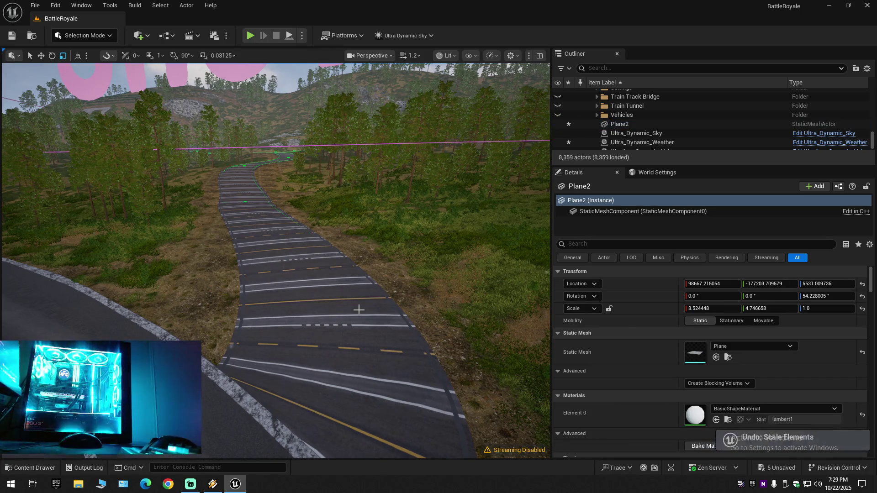
key(ctrl+z)
key(ctrl+z)
key(ctrl+z)
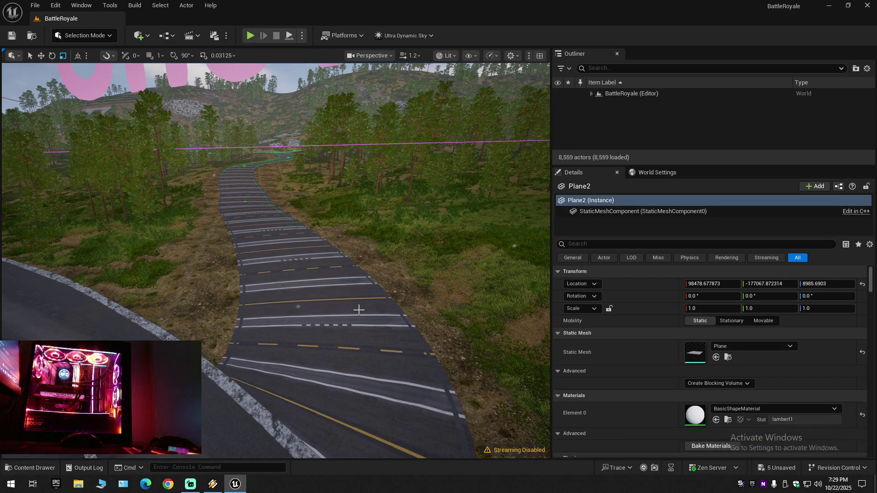
key(ctrl+z)
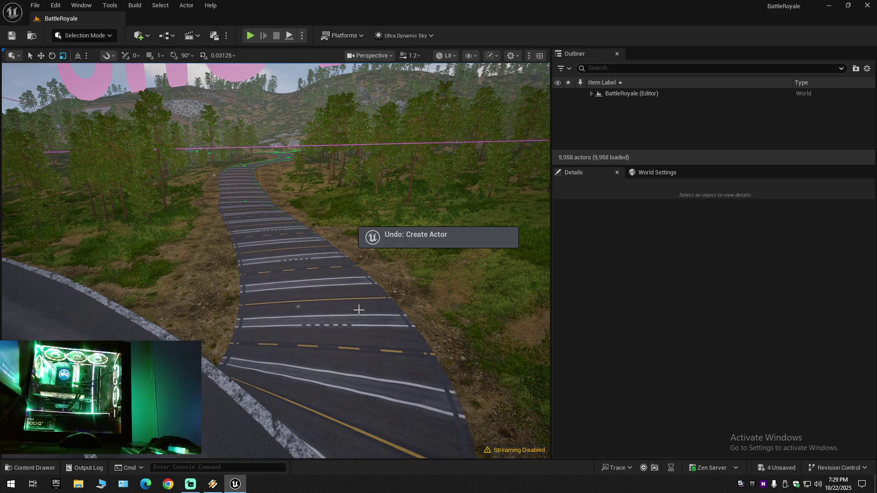
key(ctrl+z)
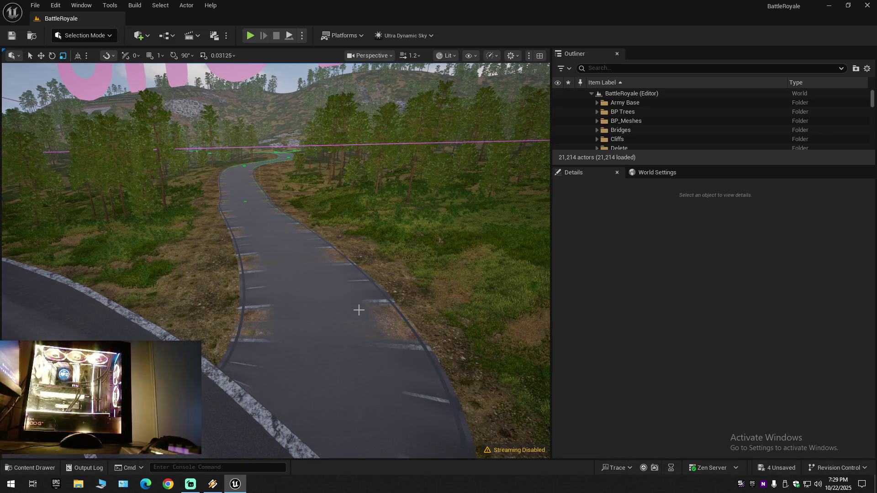
Undo and redo through history until the lane-marked road surface returns.
key(ctrl+z)
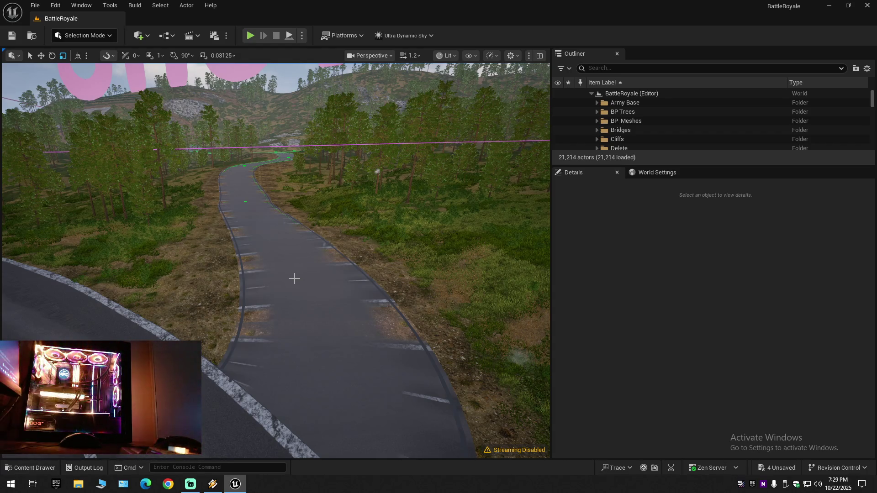
key(ctrl+z)
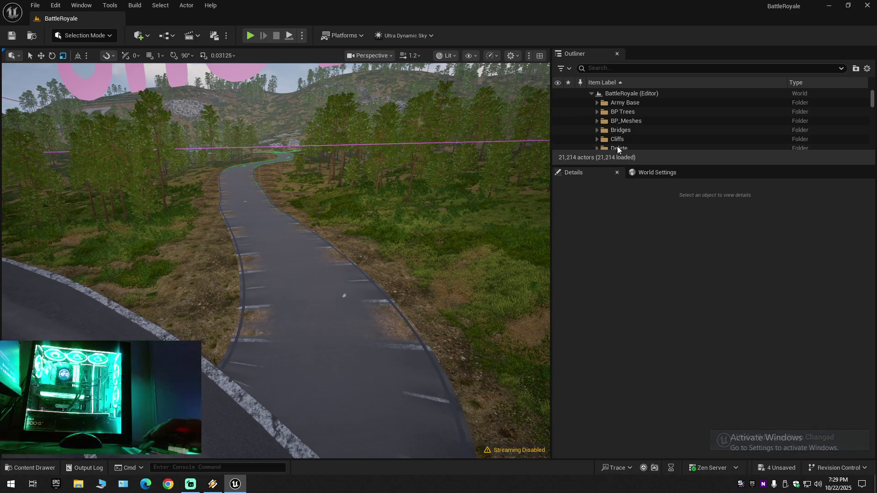
key(ctrl+z)
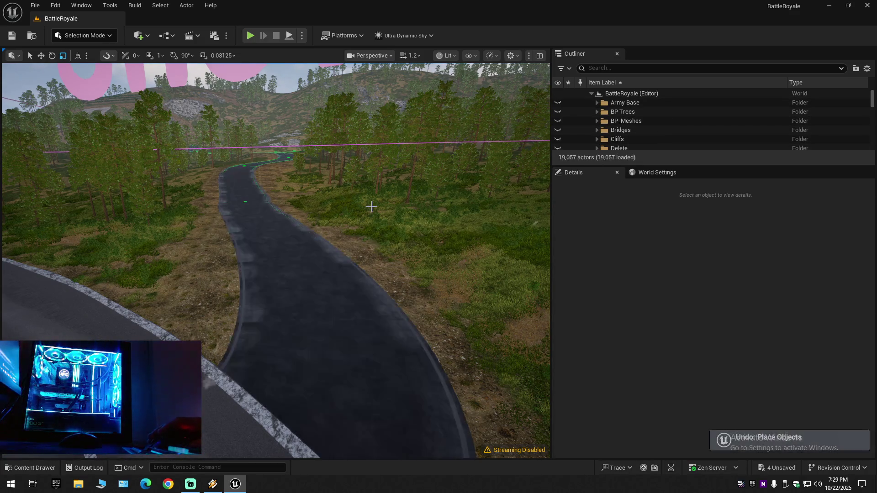
key(ctrl+y)
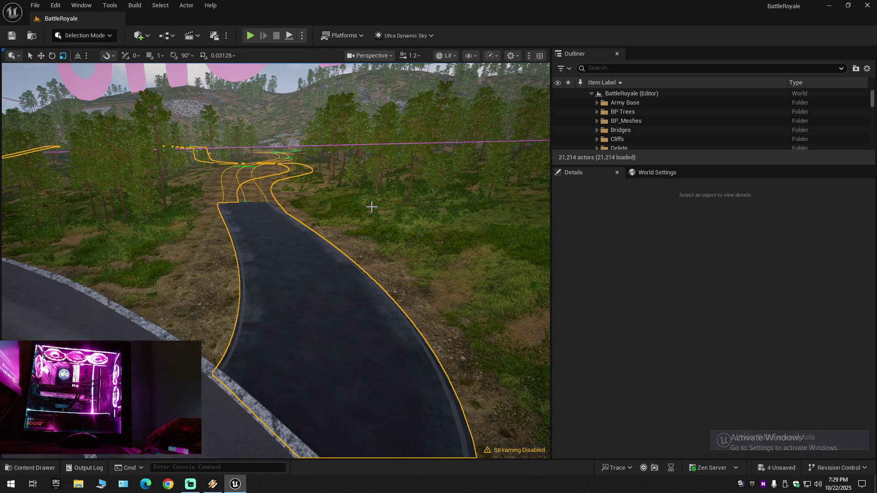
key(ctrl+z)
key(ctrl+z)
key(ctrl+z)
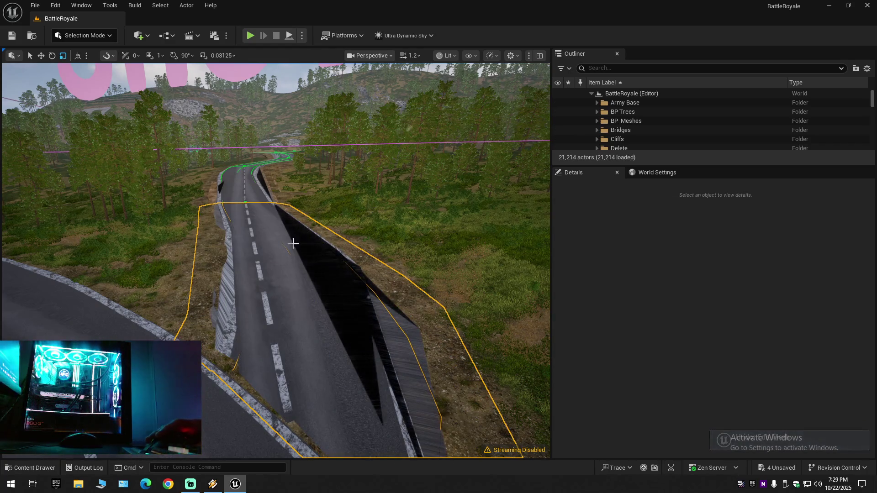
Fly forward along the road and rise to look down on its dark side wall.
key(w)
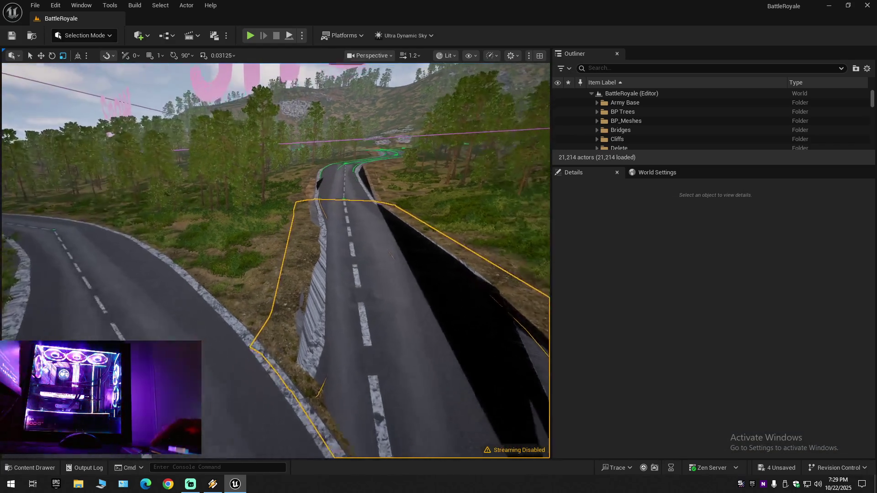
key(e)
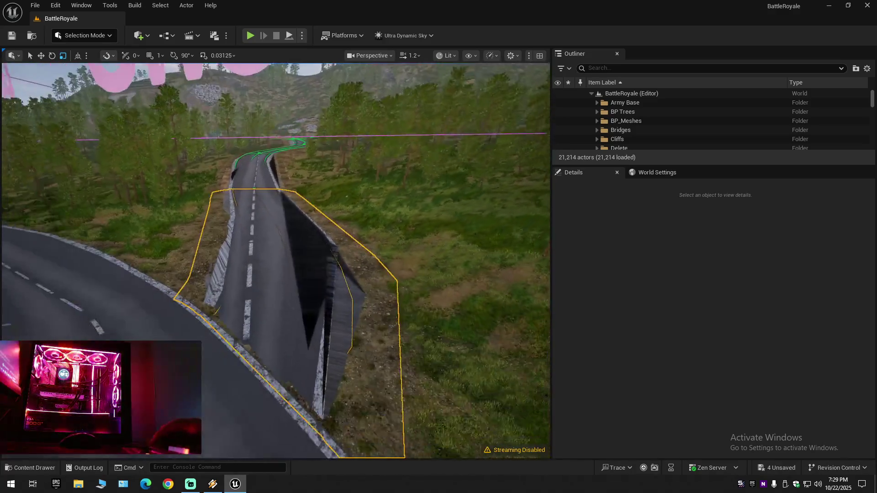
key(q)
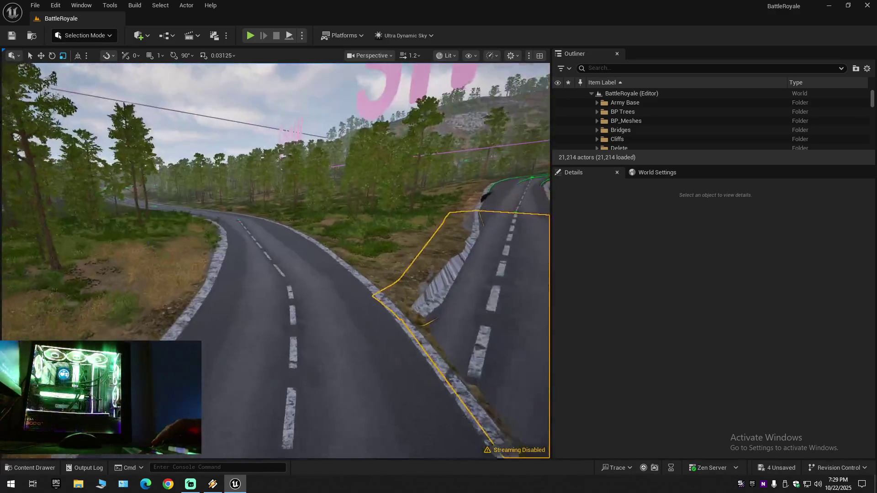
scroll(275, 260, down, 2)
key(w)
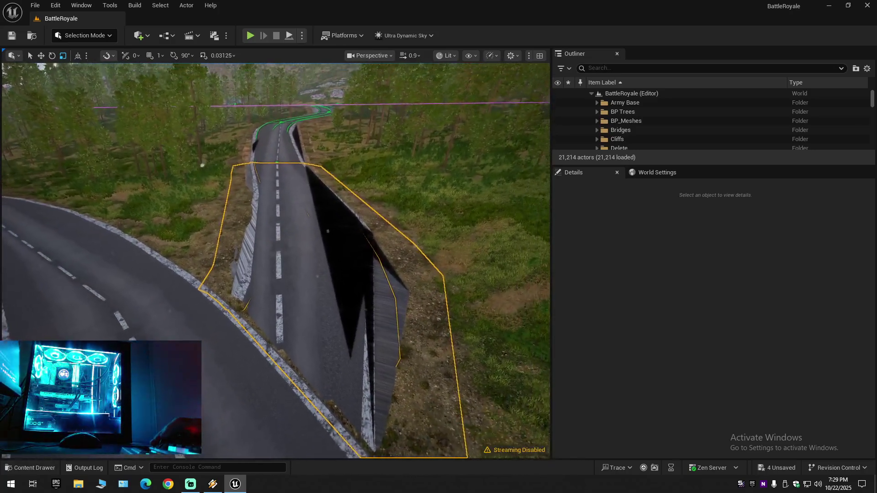
key(e)
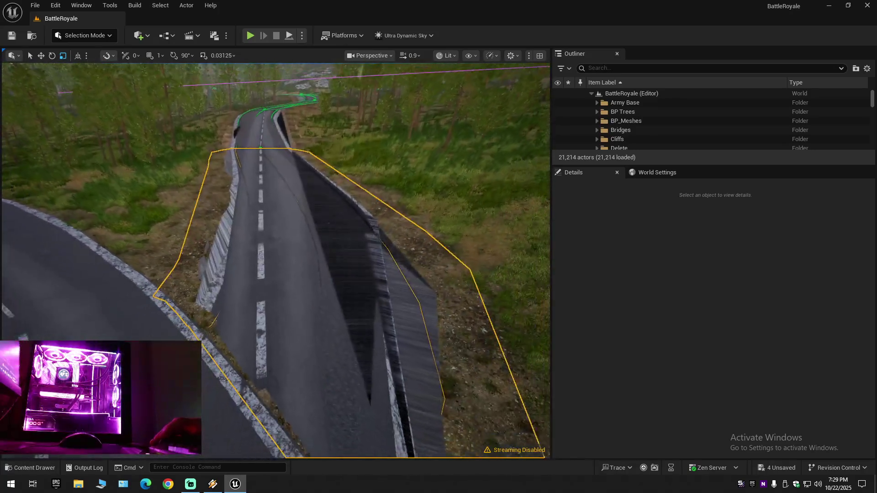
click(30, 472)
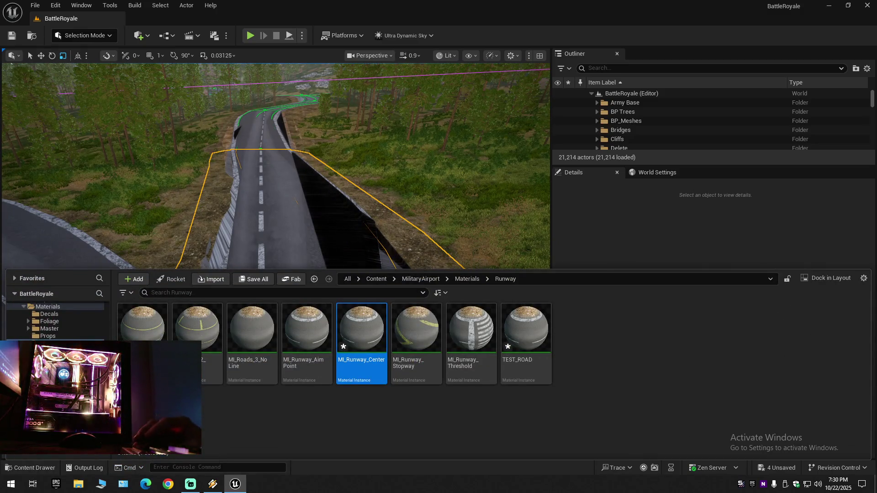
key(alt+Left)
key(alt+Left)
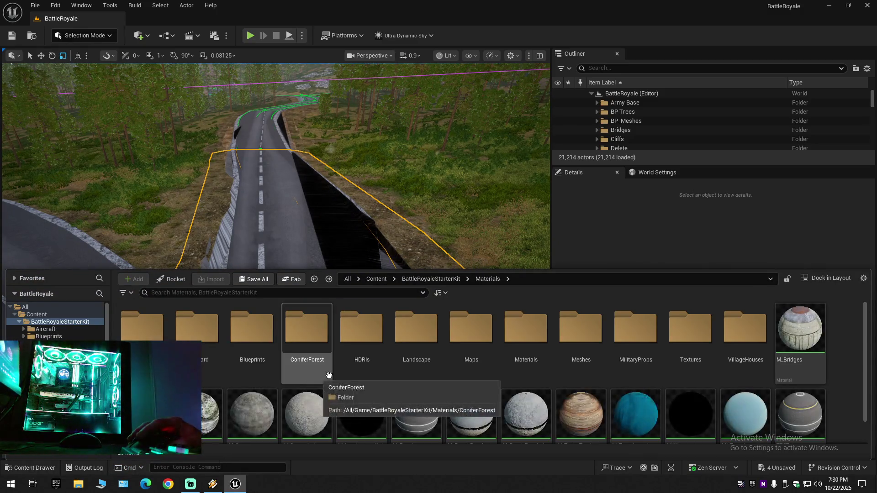
click(19, 322)
scroll(58, 326, down, 5)
click(56, 322)
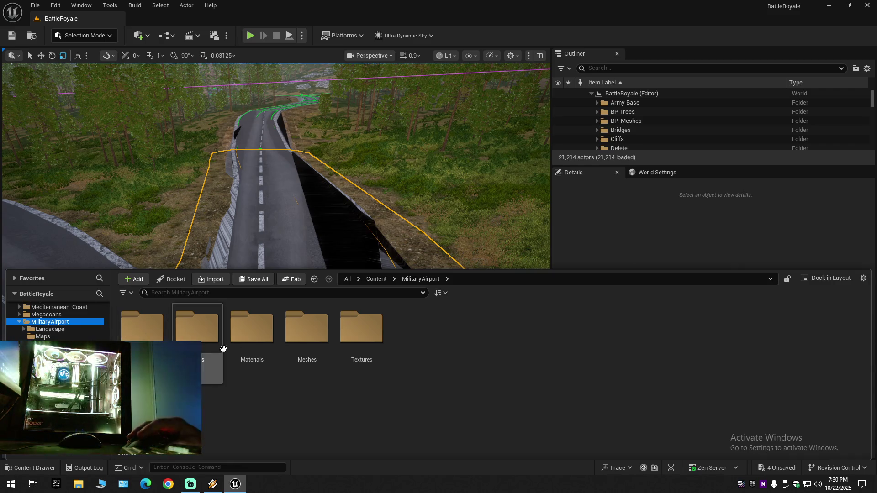
double_click(312, 340)
double_click(312, 341)
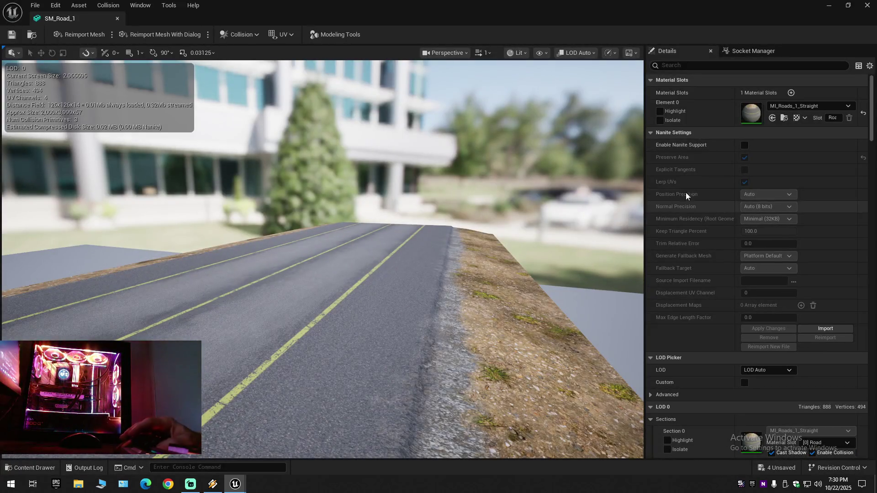
scroll(698, 242, down, 3)
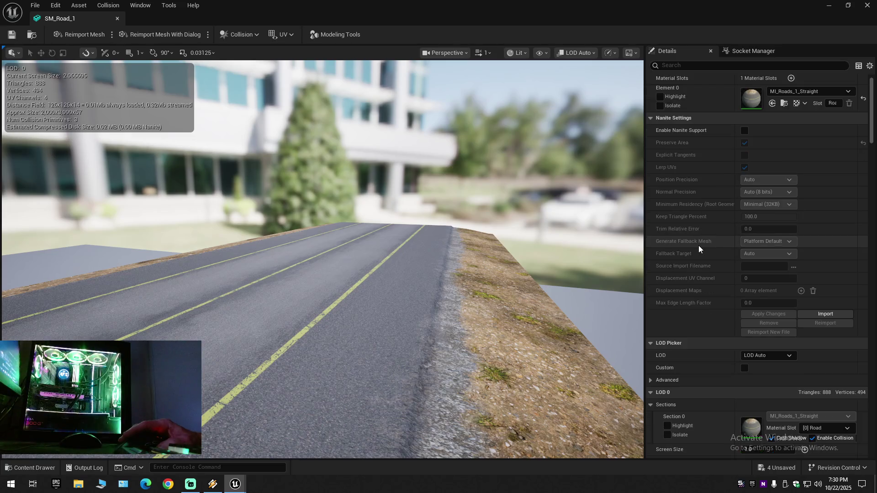
scroll(721, 295, down, 3)
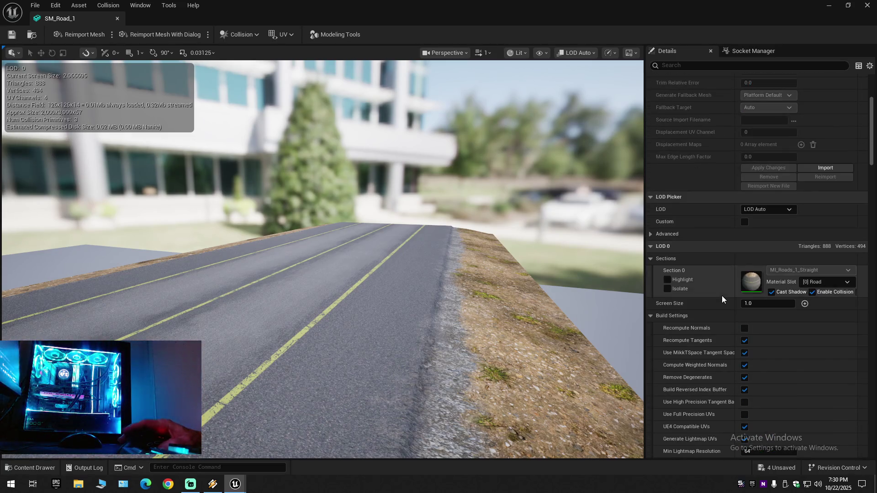
scroll(721, 295, down, 3)
click(651, 176)
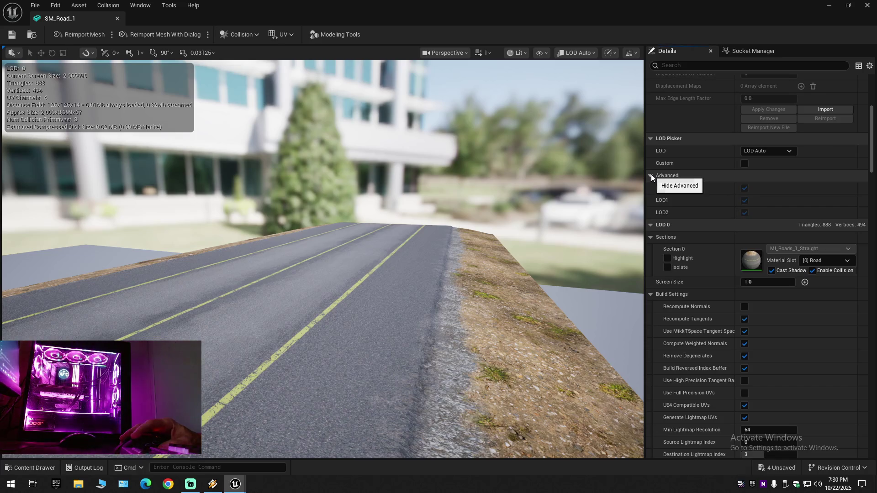
click(760, 151)
click(767, 182)
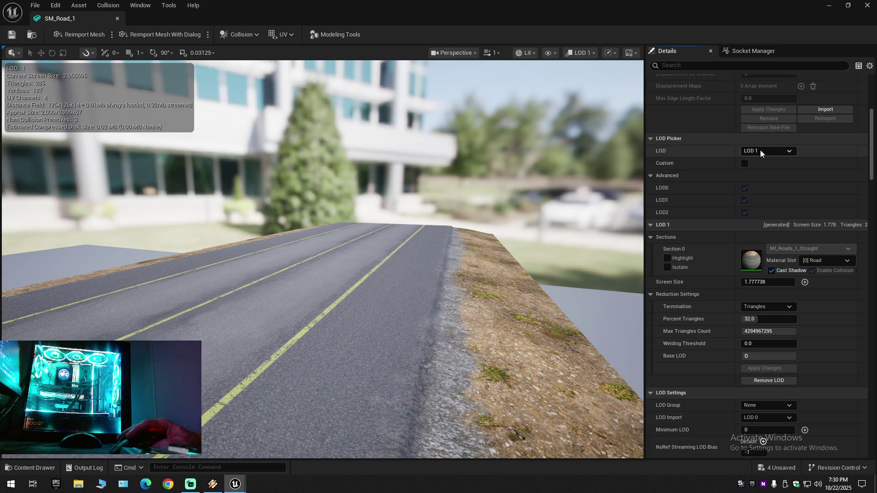
click(759, 149)
click(764, 172)
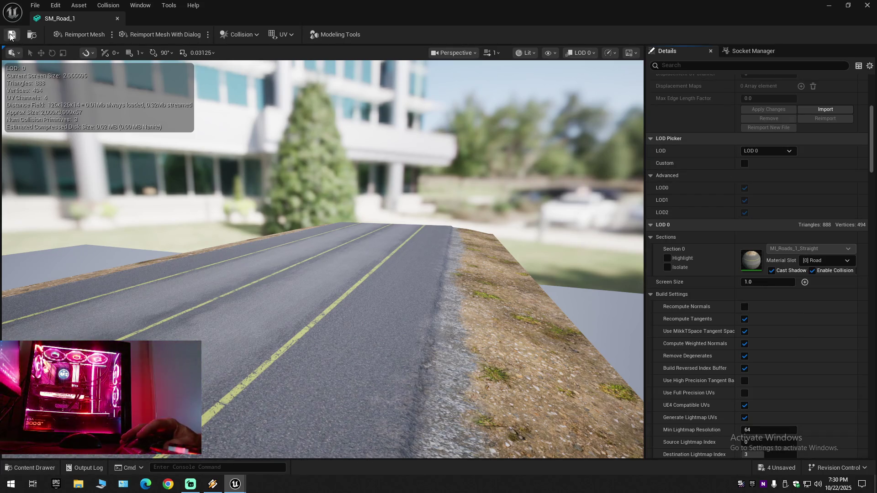
click(117, 19)
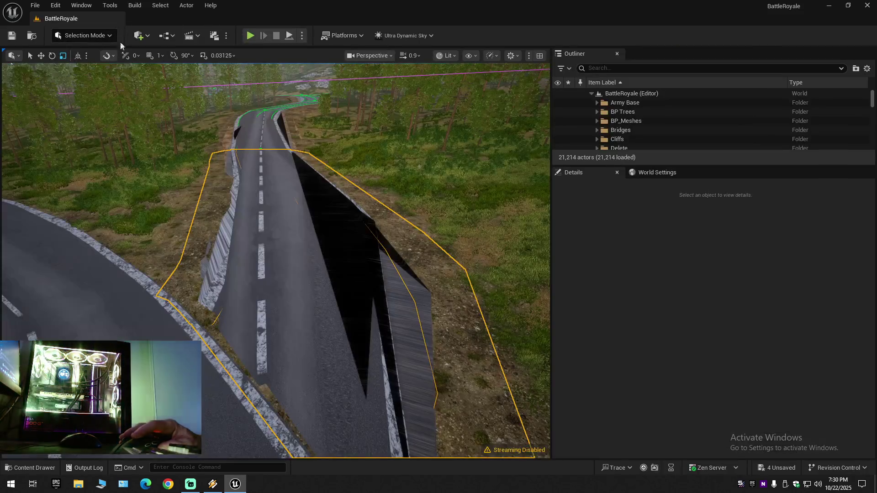
key(s)
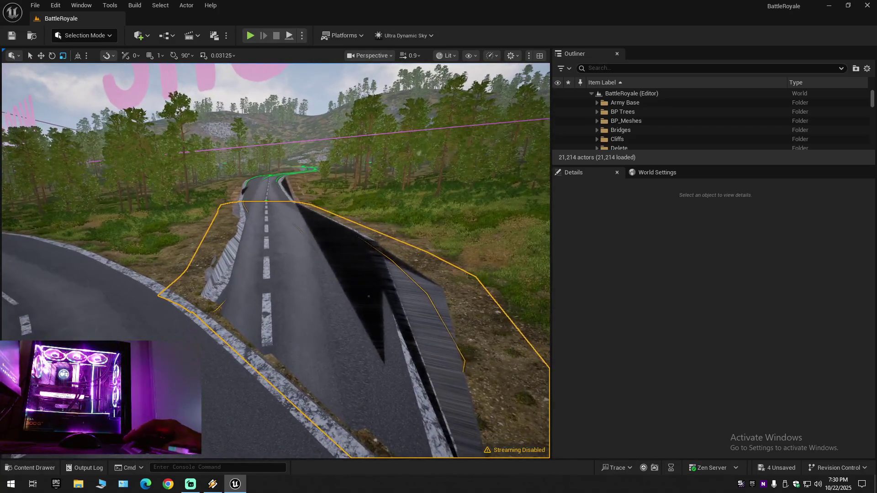
click(31, 467)
double_click(159, 336)
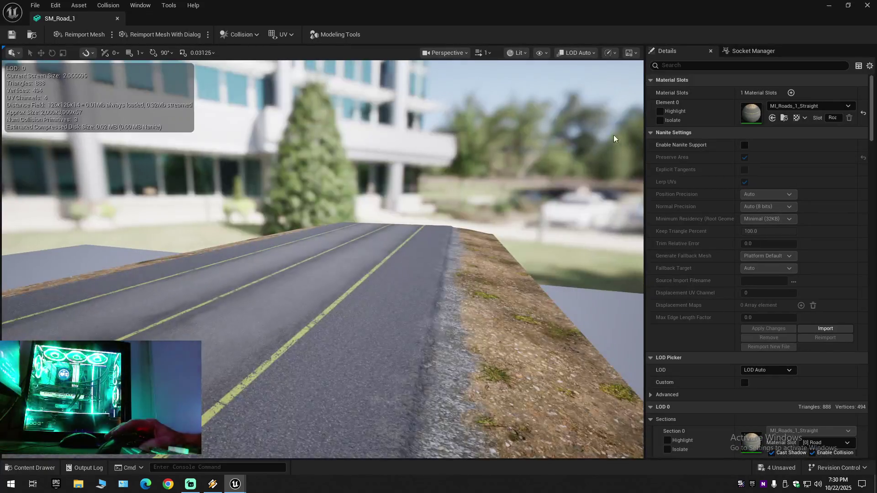
Scroll SM_Road_1's Details to LOD Settings (LOD Group None, 3 LODs) and open the LOD Group list.
scroll(707, 214, down, 5)
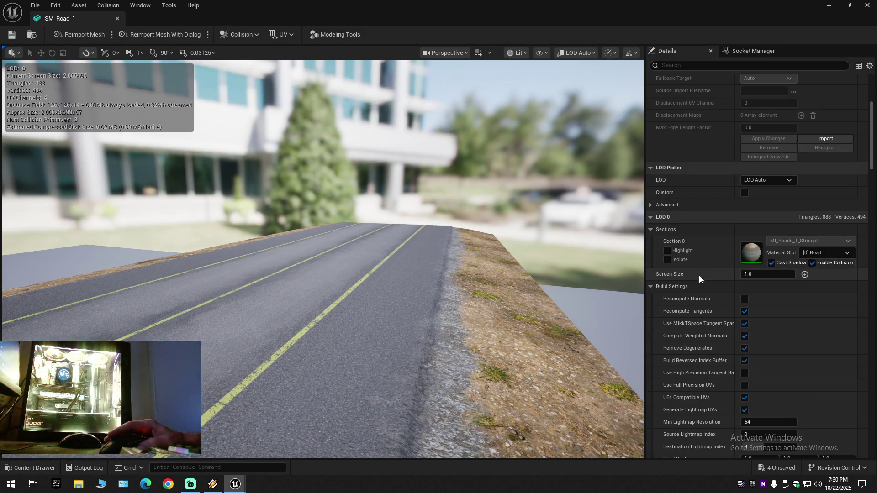
scroll(699, 276, down, 2)
scroll(699, 275, down, 2)
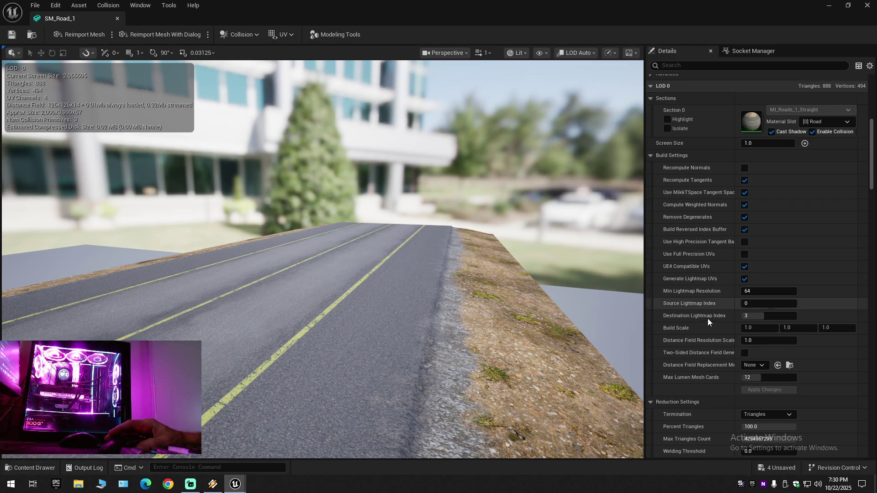
scroll(707, 319, down, 3)
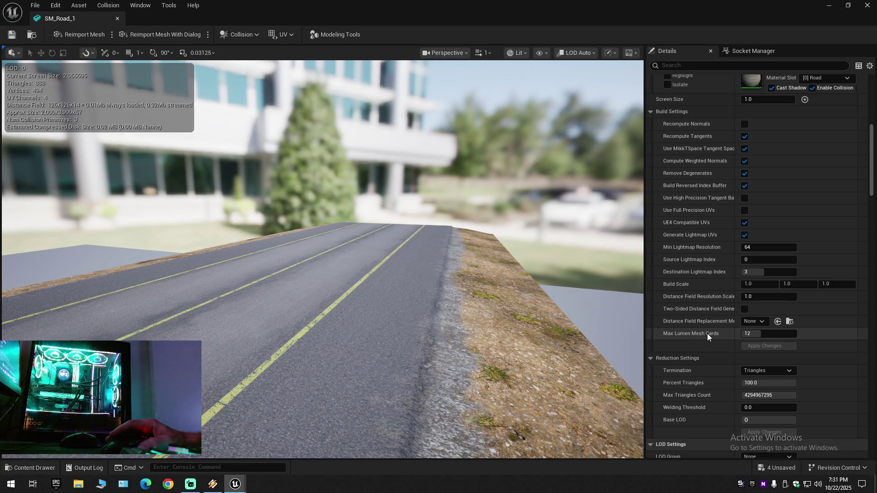
scroll(707, 333, down, 10)
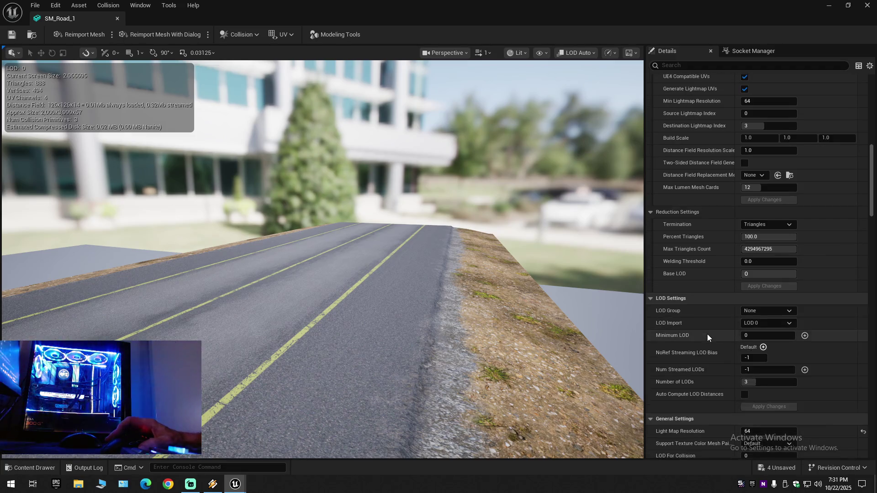
scroll(707, 337, down, 4)
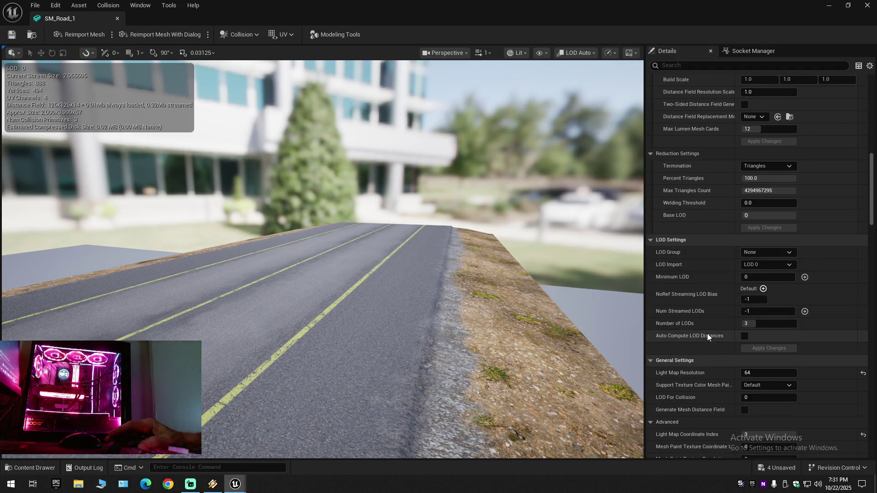
click(765, 251)
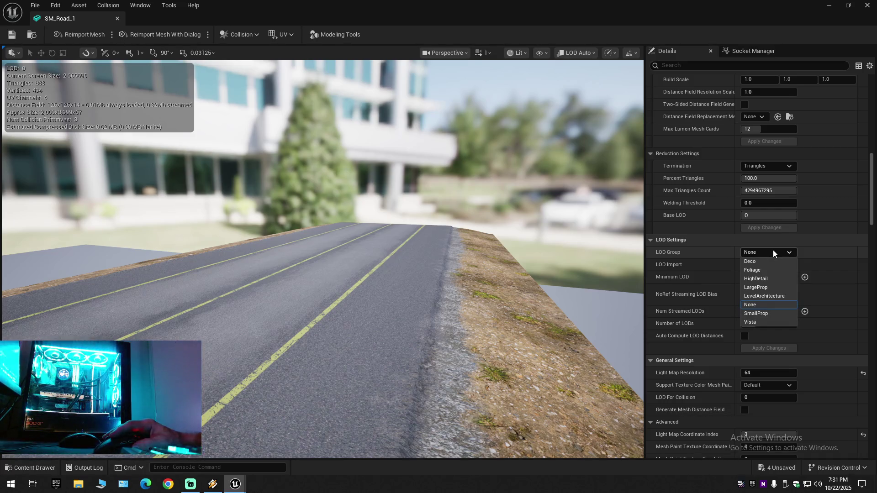
Set Minimum LOD to 1 with LOD group None, shrink the editor window, and save SM_Road_1.
click(772, 250)
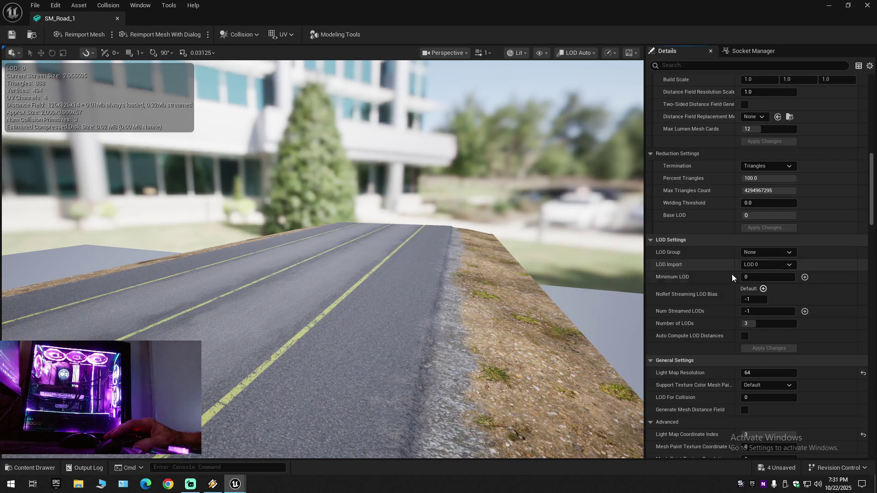
click(757, 278)
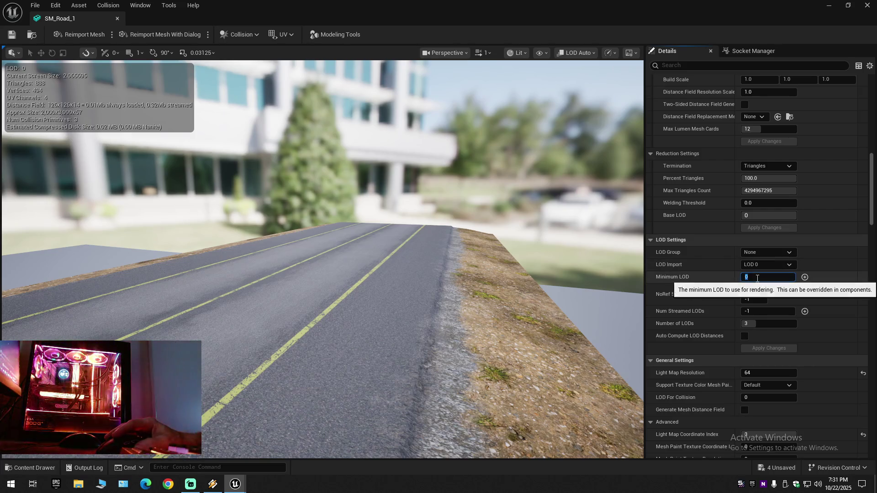
text(1)
key(Return)
drag(377, 12, 610, 76)
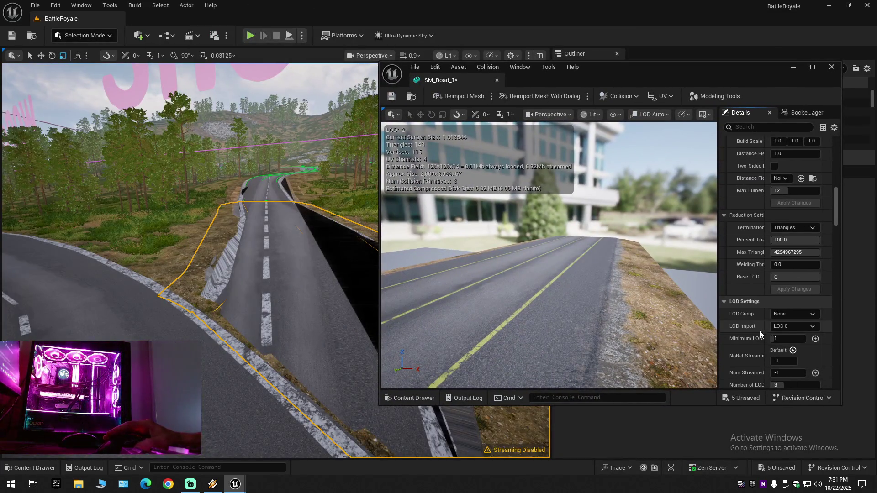
click(800, 328)
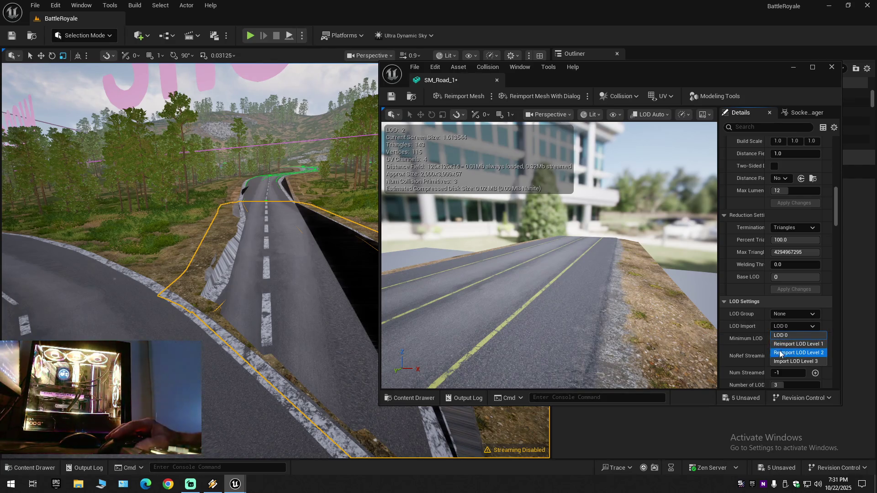
click(745, 325)
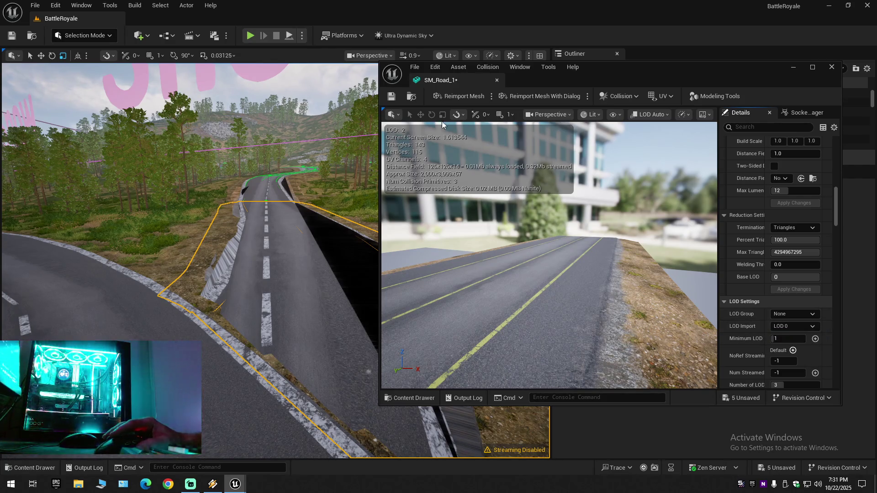
click(390, 97)
Fly the level camera forward over the road and turn toward the road wall.
drag(304, 259, 297, 281)
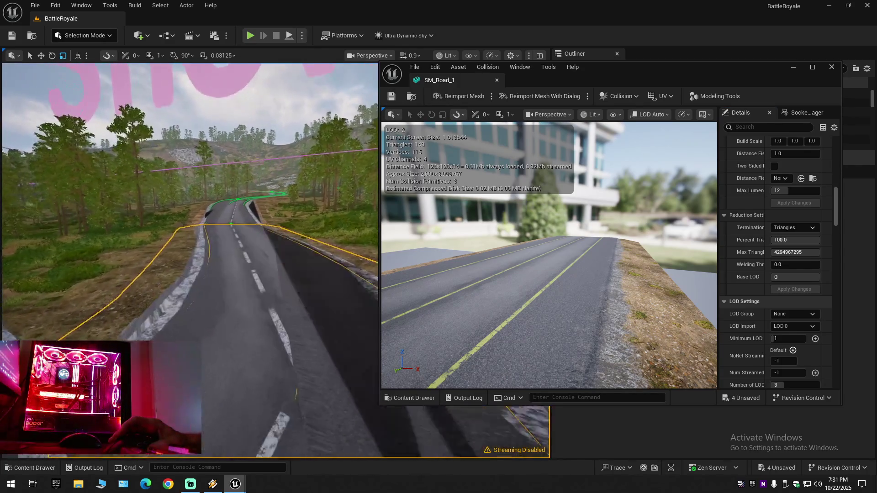
key(w)
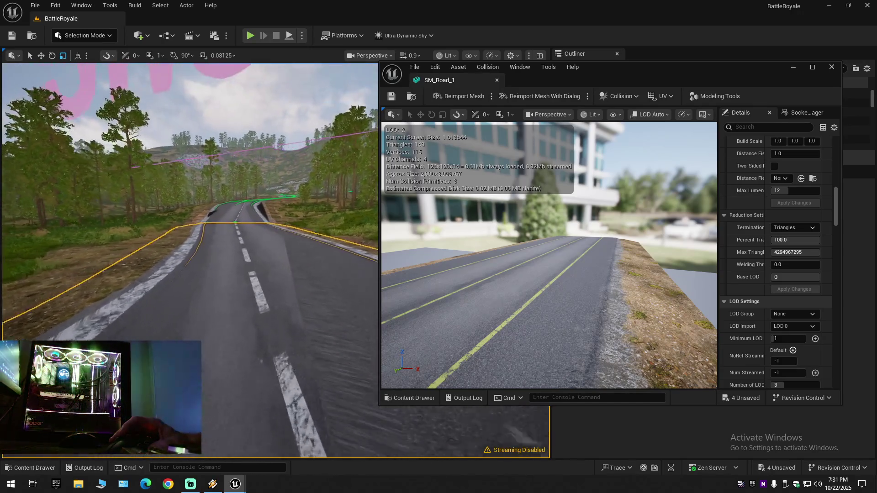
scroll(190, 260, up, 2)
mouse_move(319, 254)
mouse_down()
mouse_move(320, 267)
mouse_move(319, 255)
mouse_up()
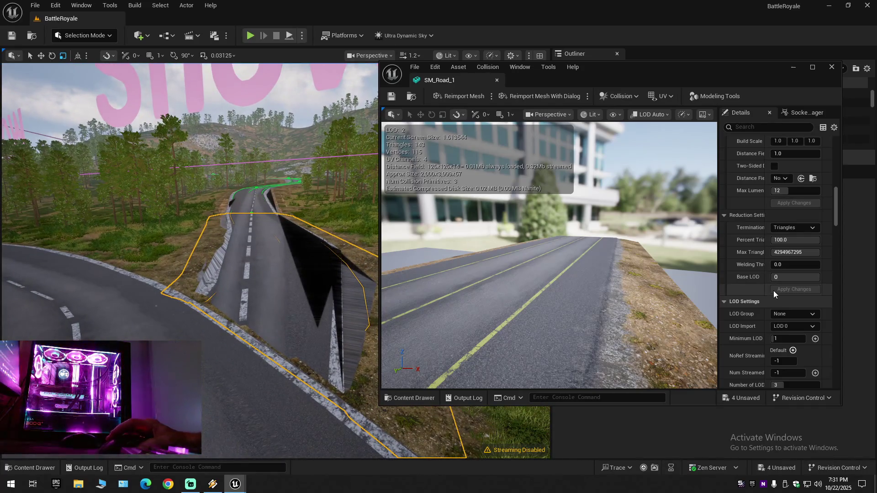
Reset SM_Road_1's Minimum LOD to 0 and save the mesh again.
click(786, 340)
text(0)
key(Return)
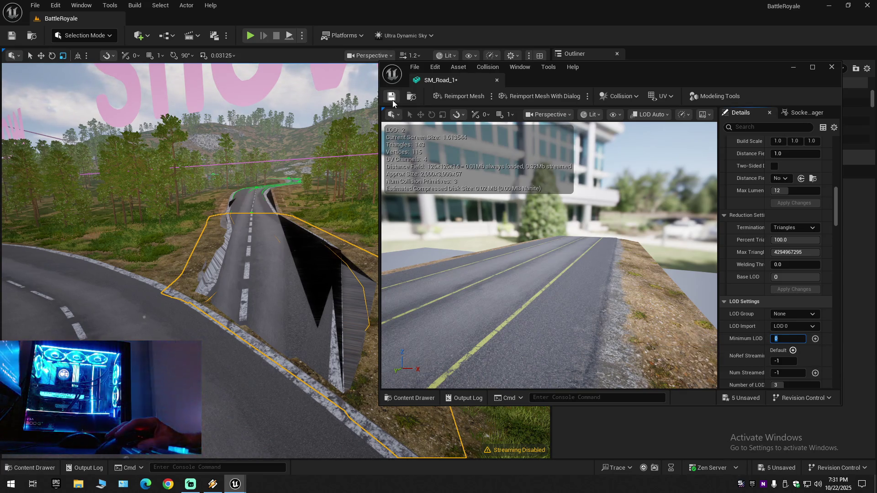
click(392, 98)
Fly the camera along the retextured road and back, then widen the mesh Details panel.
key(w)
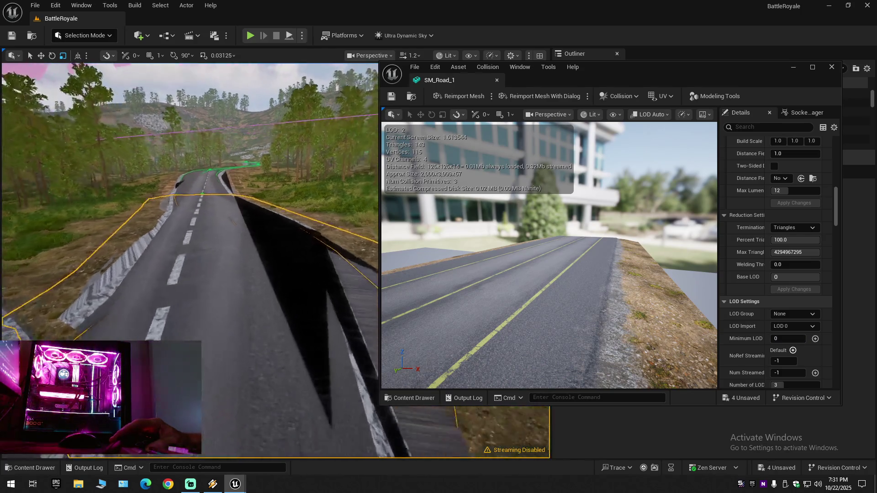
key(w)
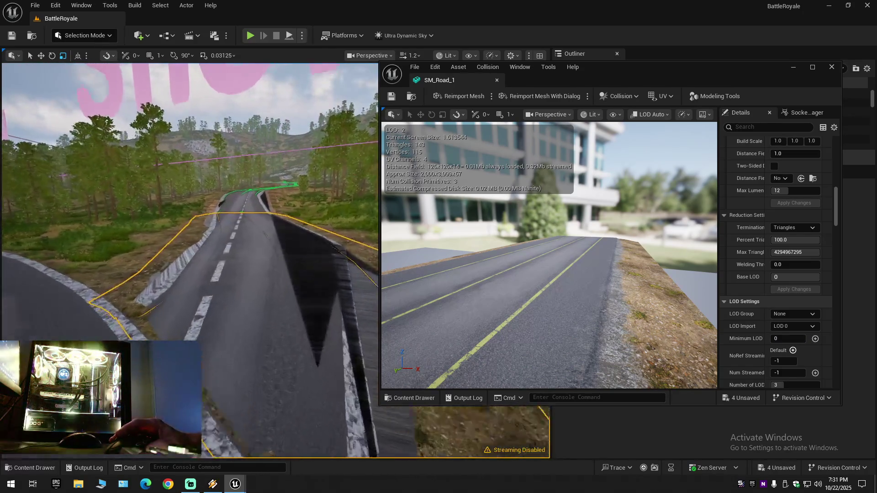
key(w)
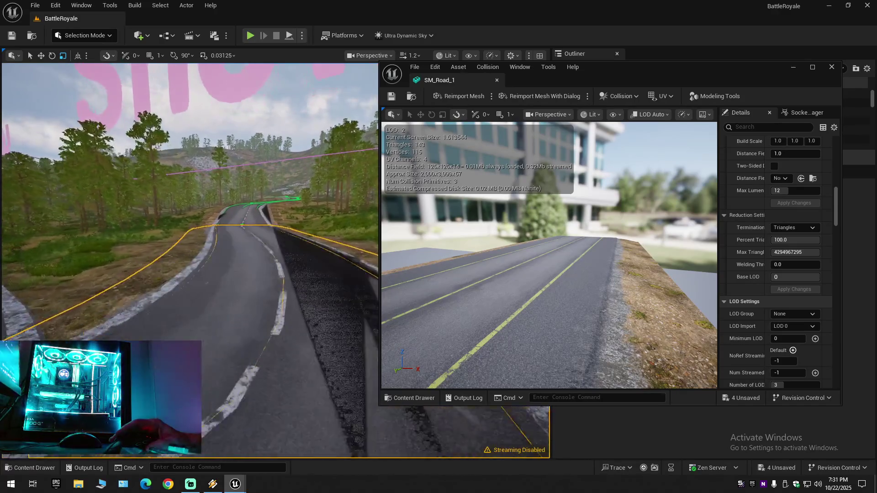
key(s)
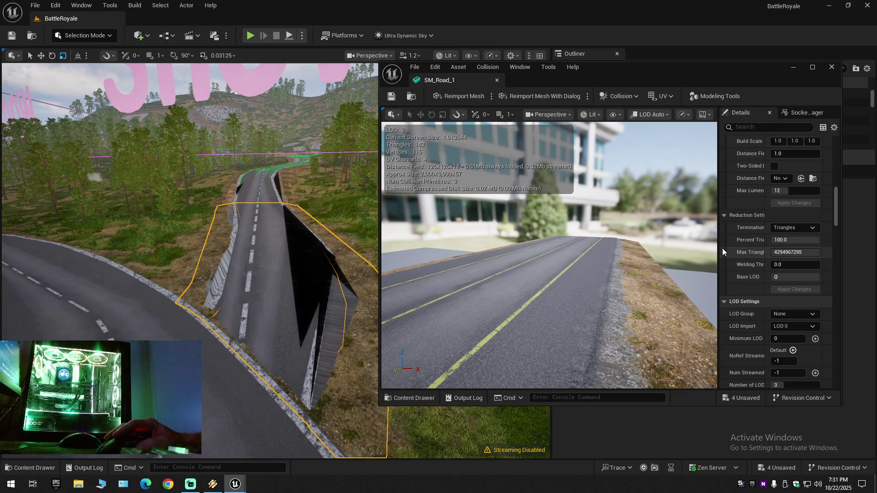
drag(720, 246, 641, 245)
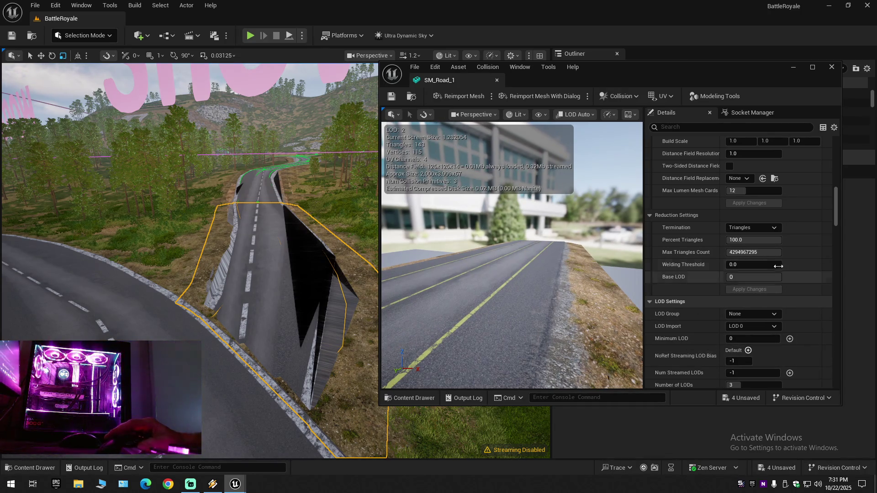
click(776, 253)
key(Return)
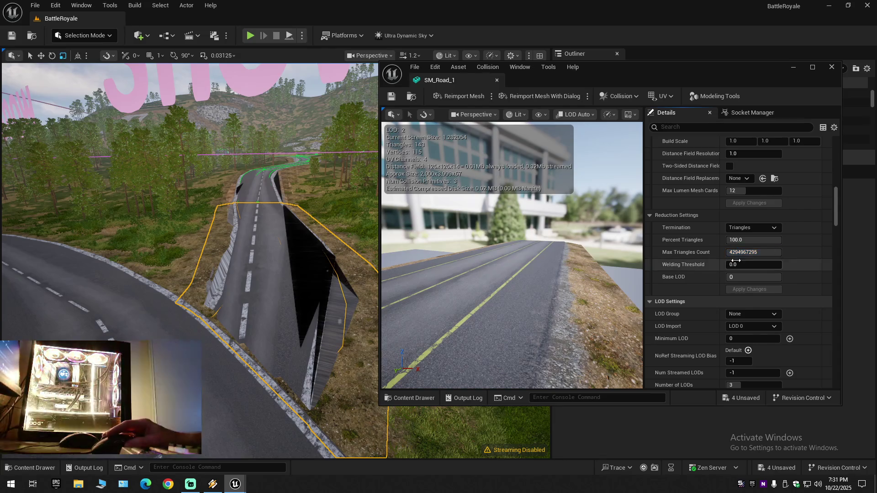
click(750, 227)
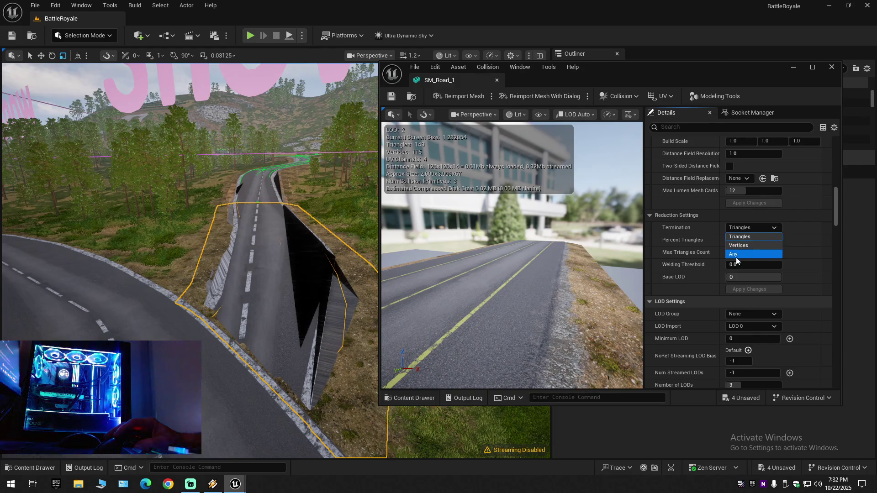
click(739, 246)
click(745, 228)
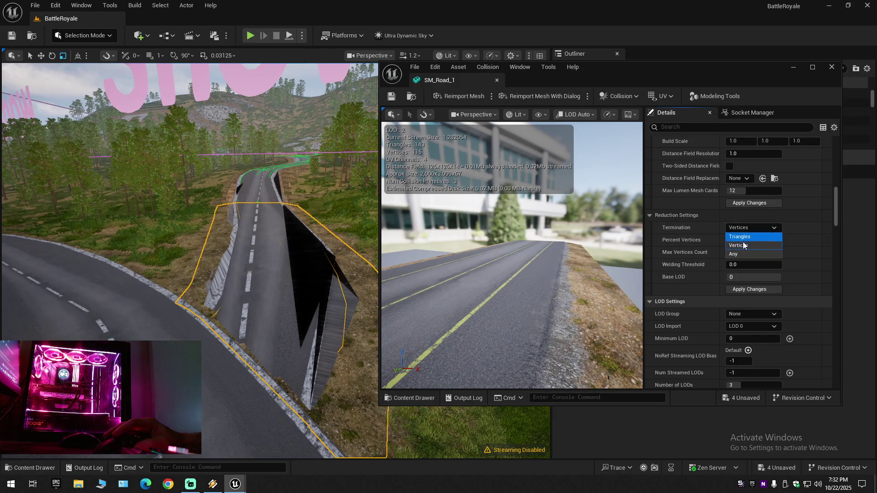
click(742, 255)
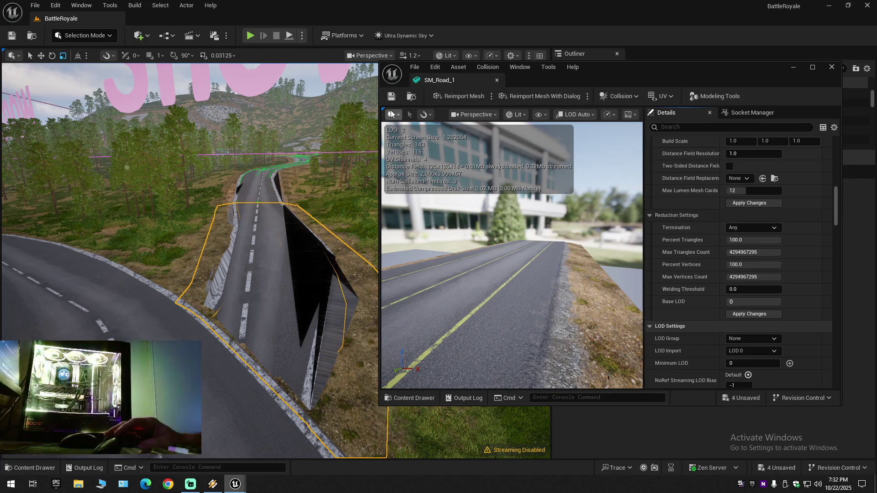
click(778, 229)
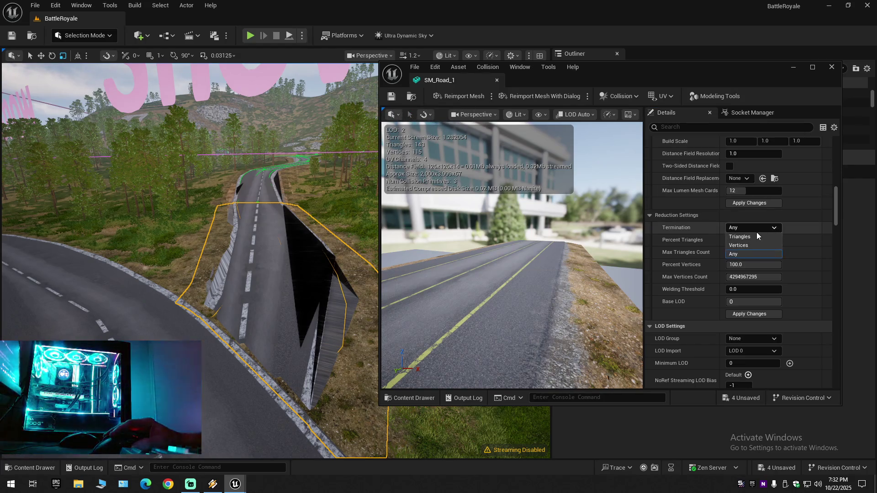
click(754, 233)
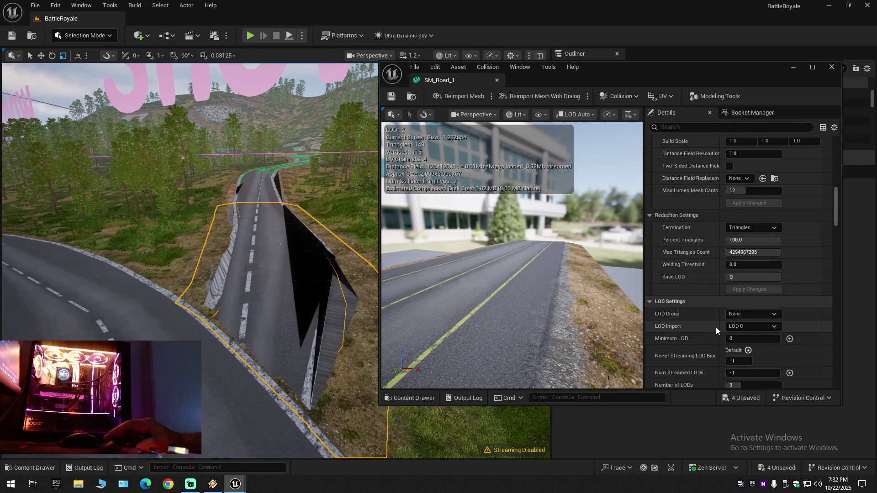
scroll(715, 328, down, 5)
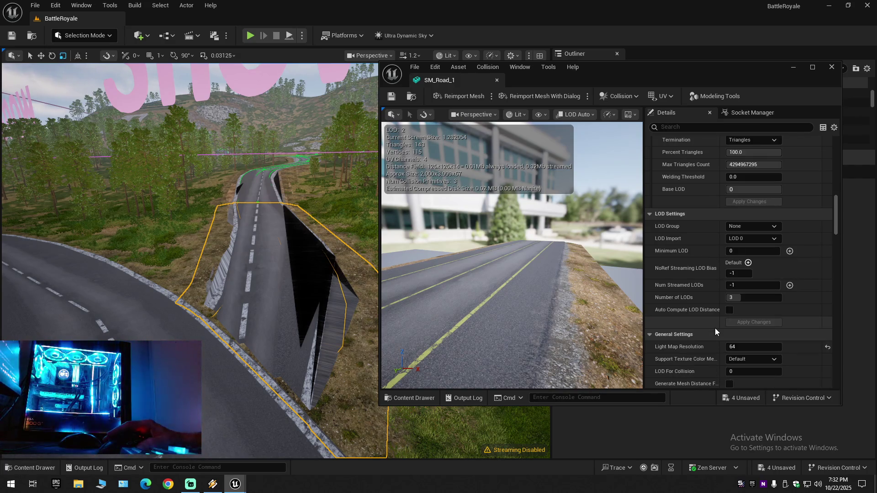
scroll(715, 331, down, 6)
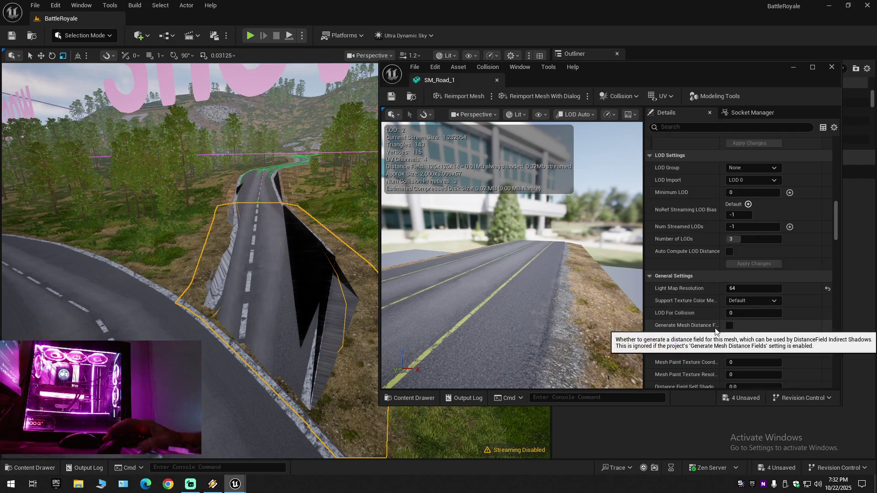
scroll(715, 330, down, 3)
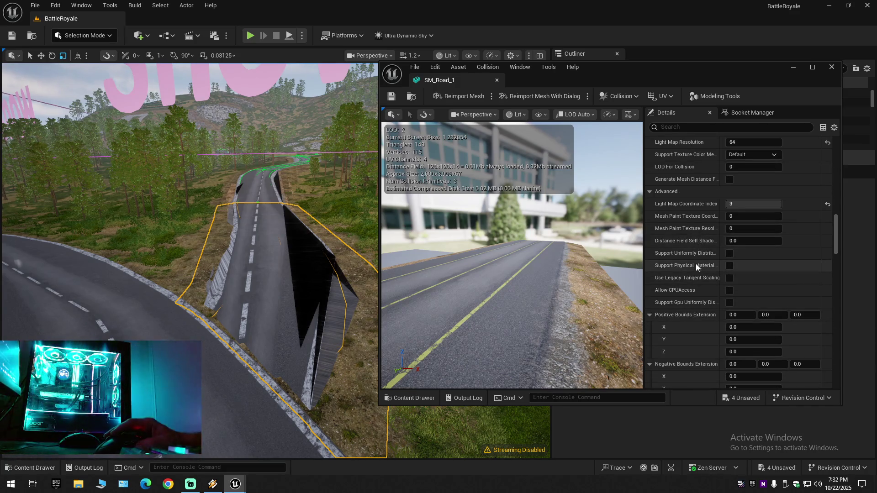
scroll(697, 320, down, 3)
scroll(697, 325, down, 4)
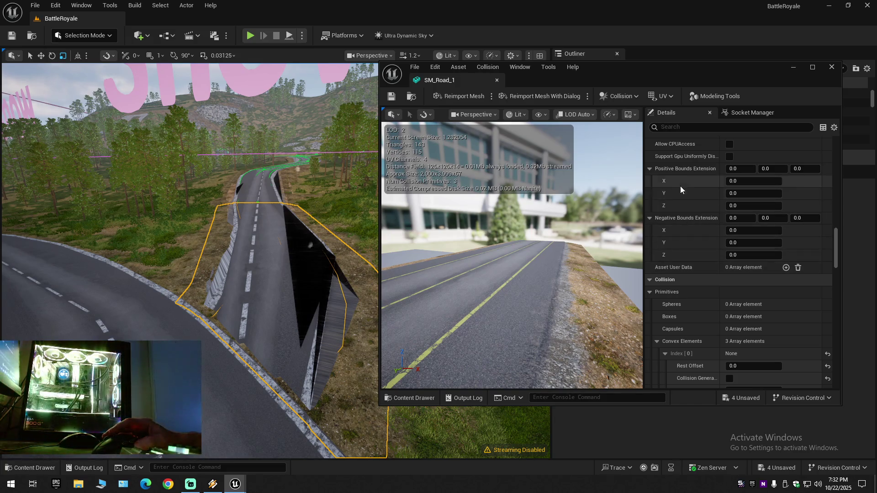
Set SM_Road_1's Positive Bounds Extension to 50 on X, Y and Z, leaving negative at 0.
click(738, 181)
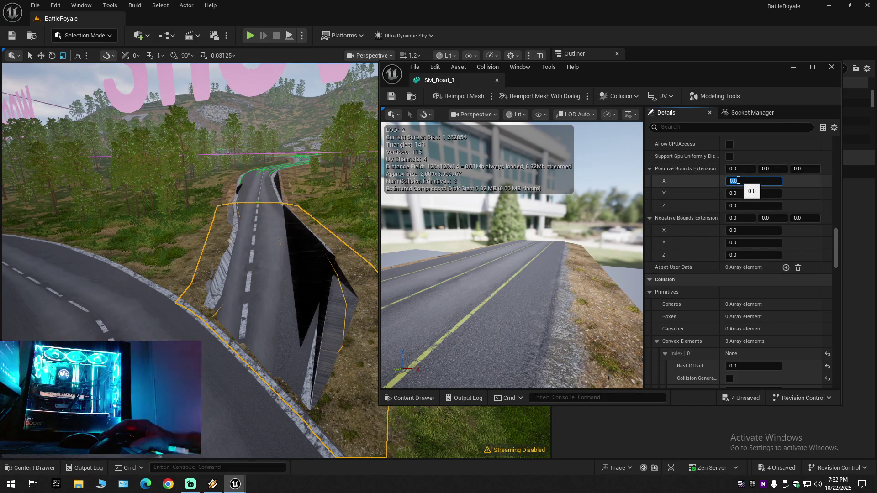
text(50)
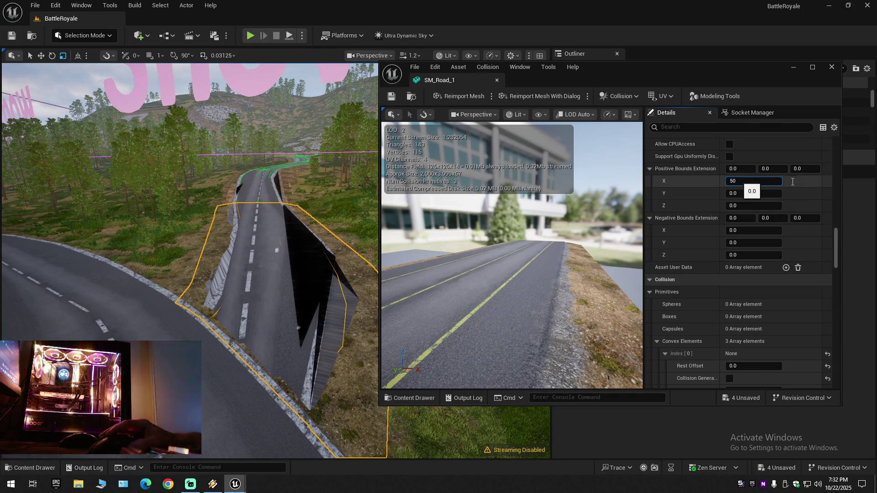
click(745, 195)
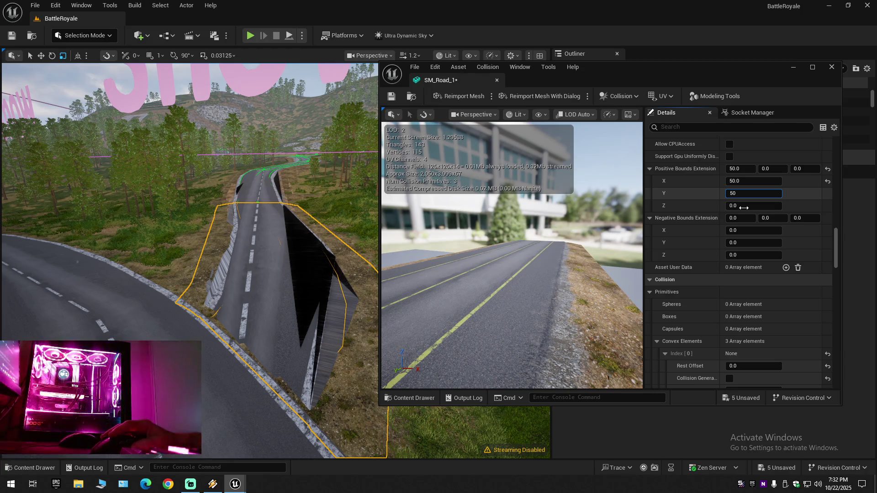
click(745, 209)
text(50)
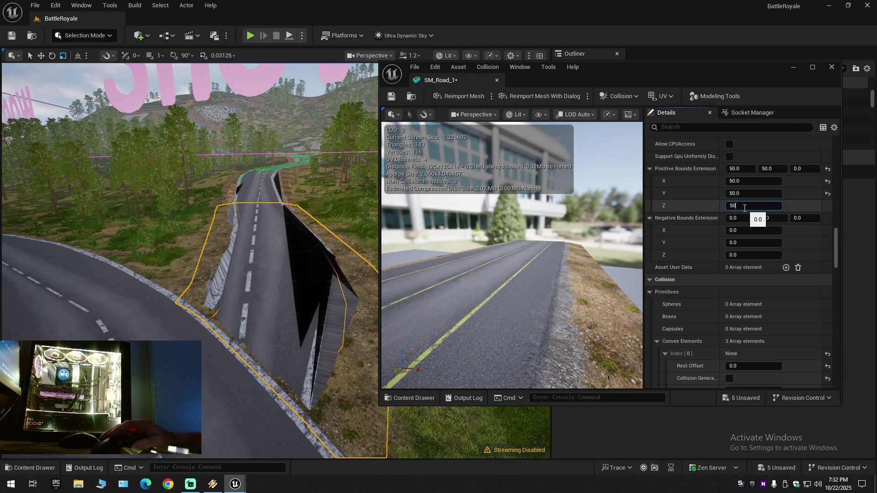
key(Return)
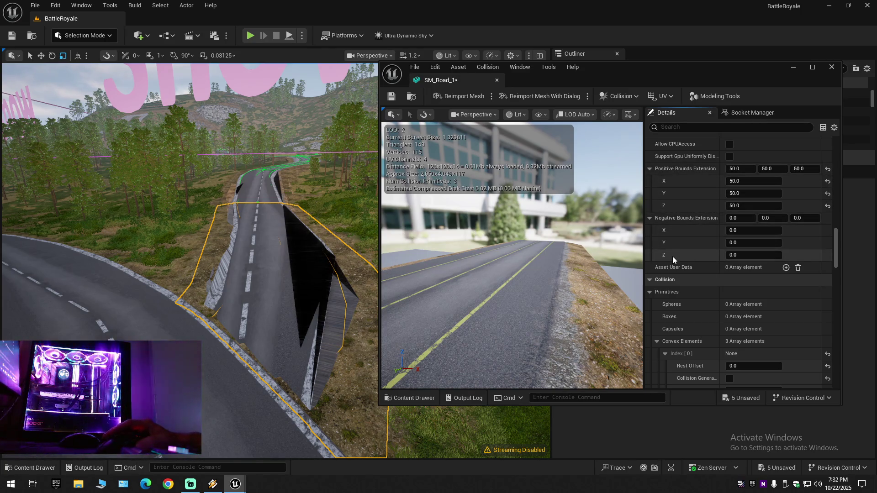
scroll(674, 255, up, 10)
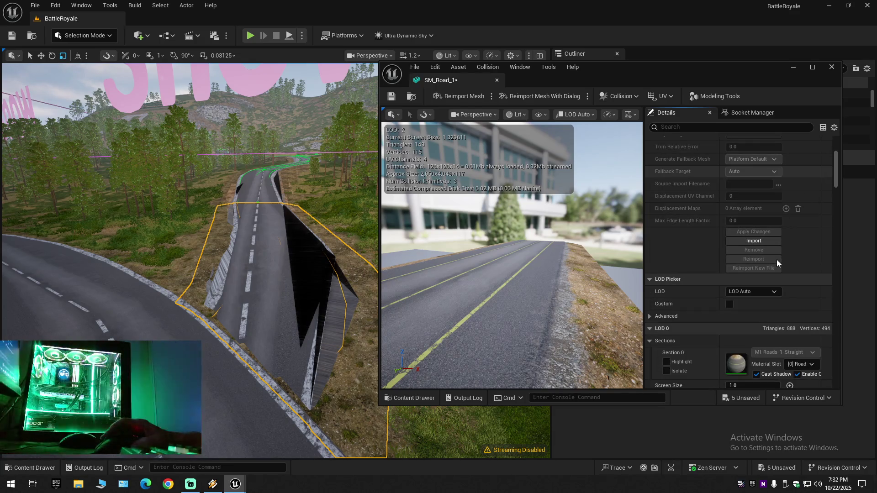
scroll(777, 260, up, 8)
scroll(776, 260, down, 15)
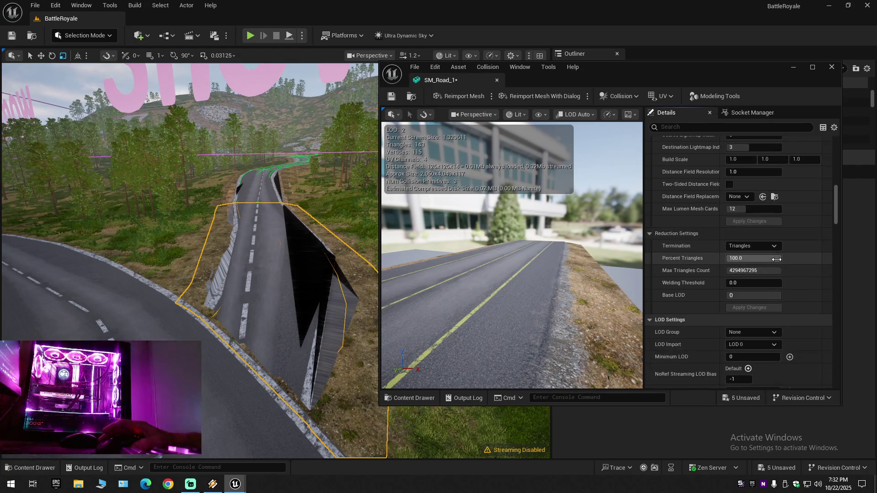
scroll(775, 259, down, 15)
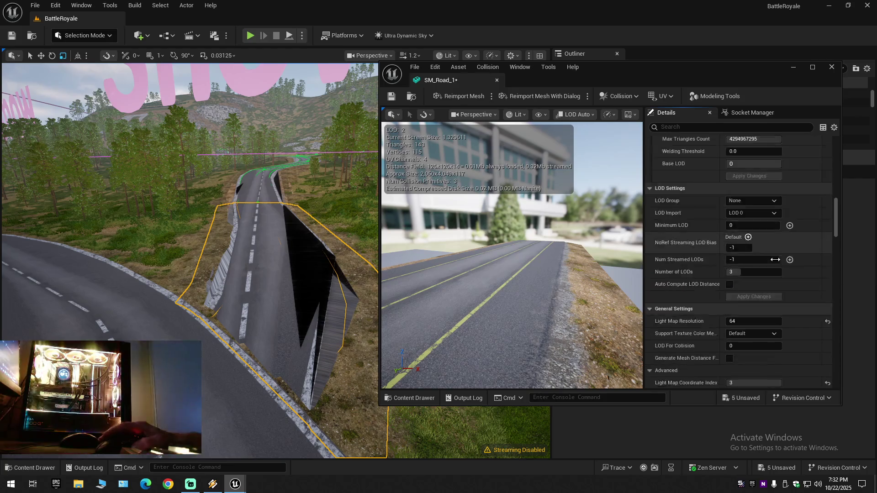
scroll(775, 259, down, 5)
click(829, 286)
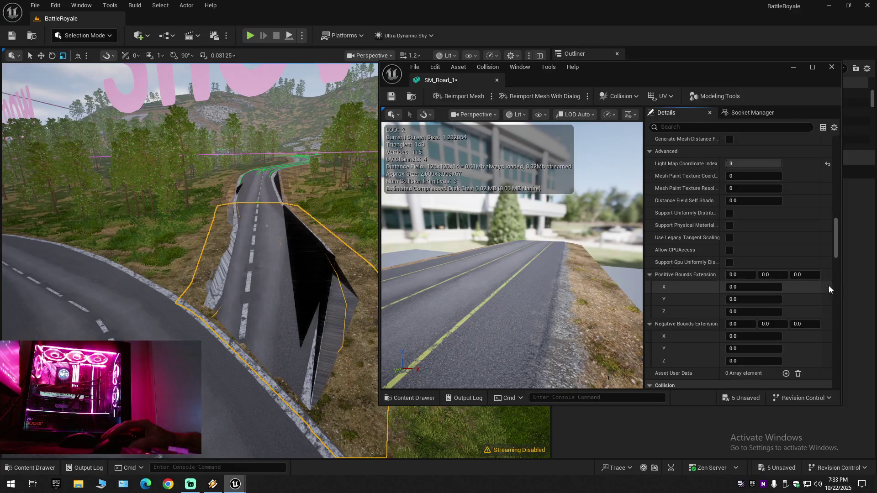
scroll(807, 296, down, 1)
scroll(699, 311, down, 8)
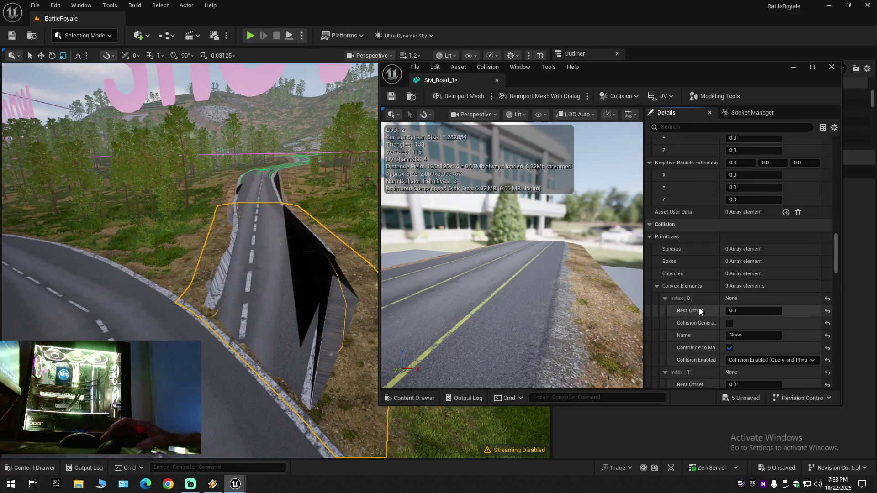
scroll(699, 308, down, 4)
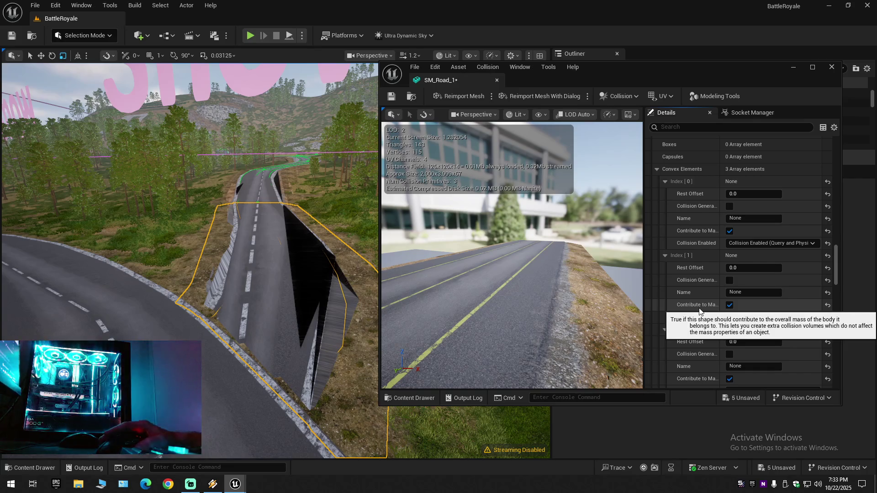
scroll(671, 206, down, 1)
text(50)
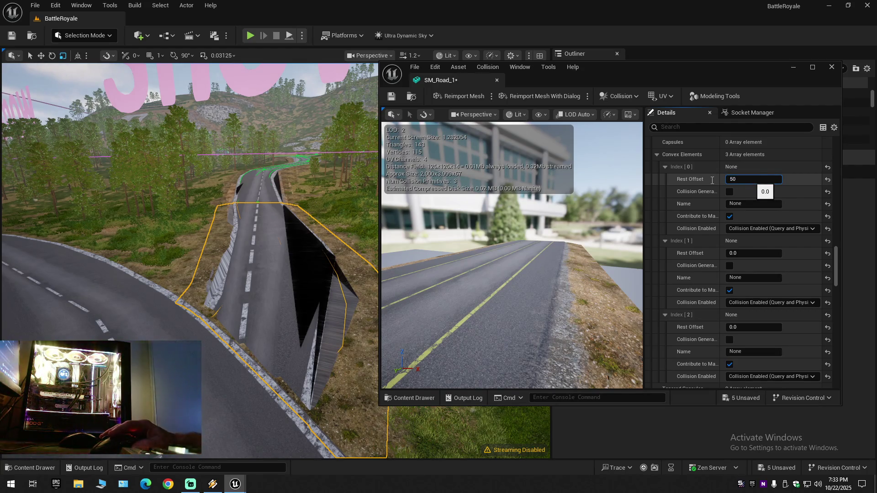
key(Return)
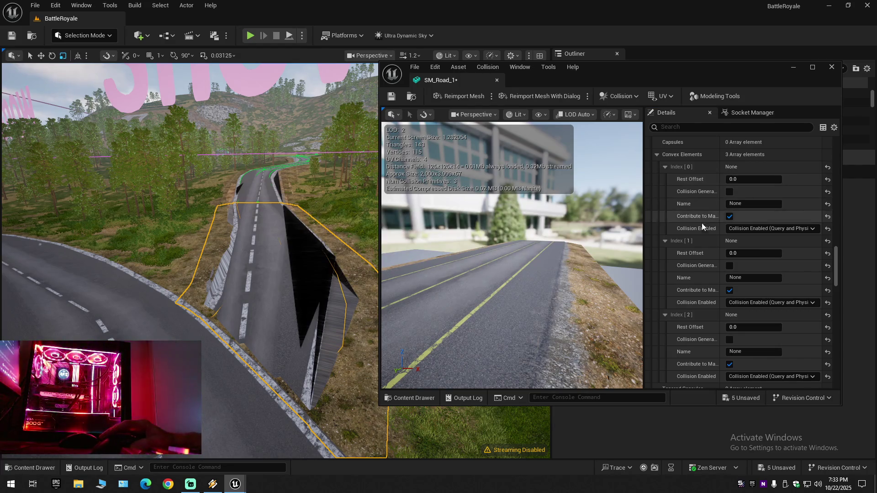
scroll(699, 246, down, 2)
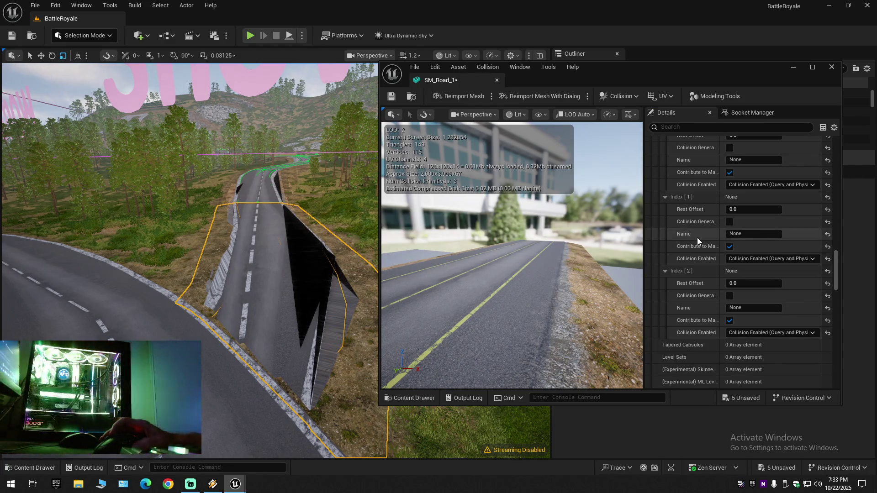
scroll(697, 238, down, 3)
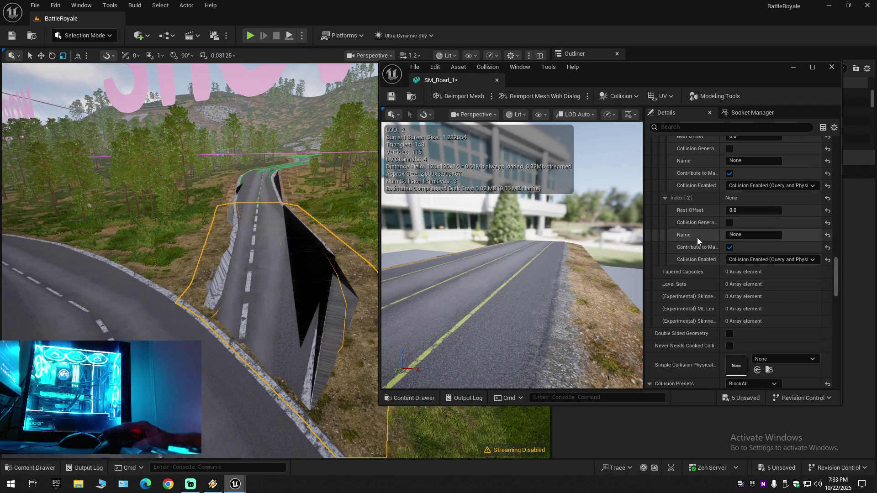
scroll(687, 314, down, 4)
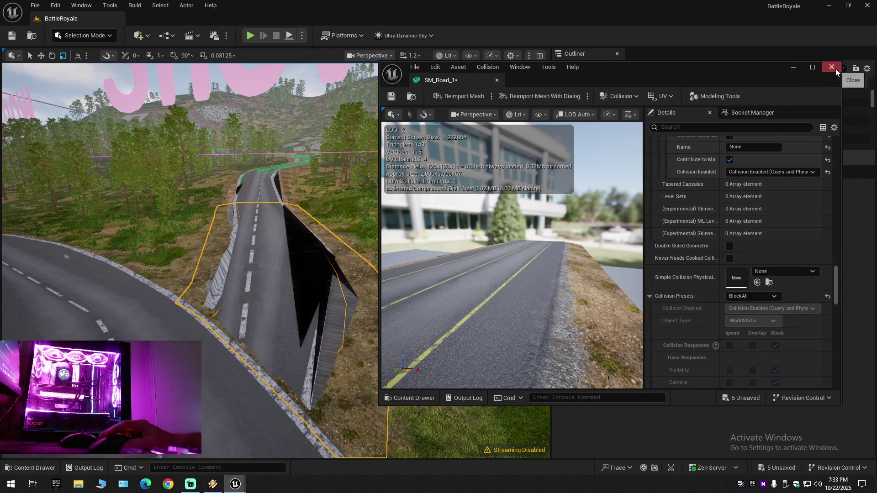
scroll(680, 286, down, 8)
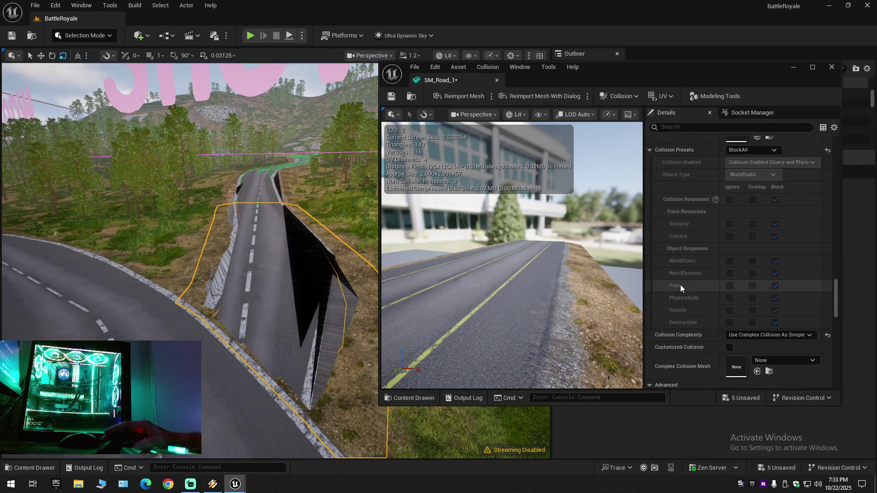
scroll(680, 284, down, 4)
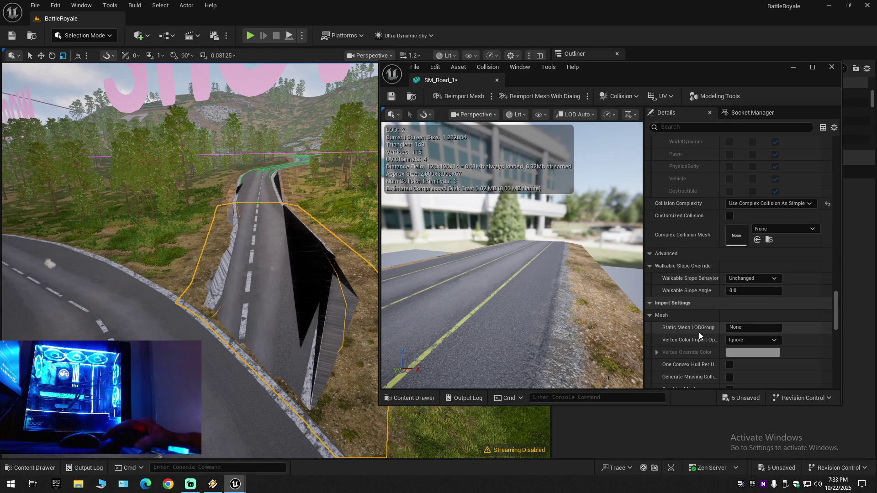
scroll(699, 333, down, 2)
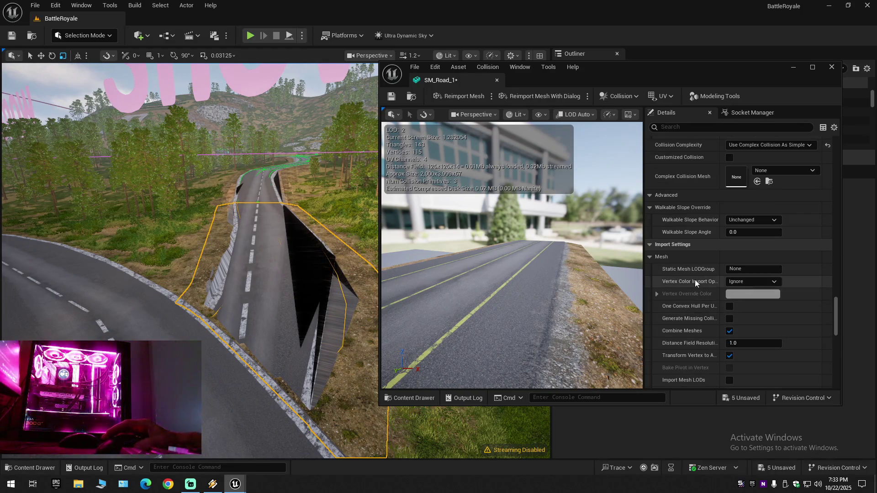
click(748, 281)
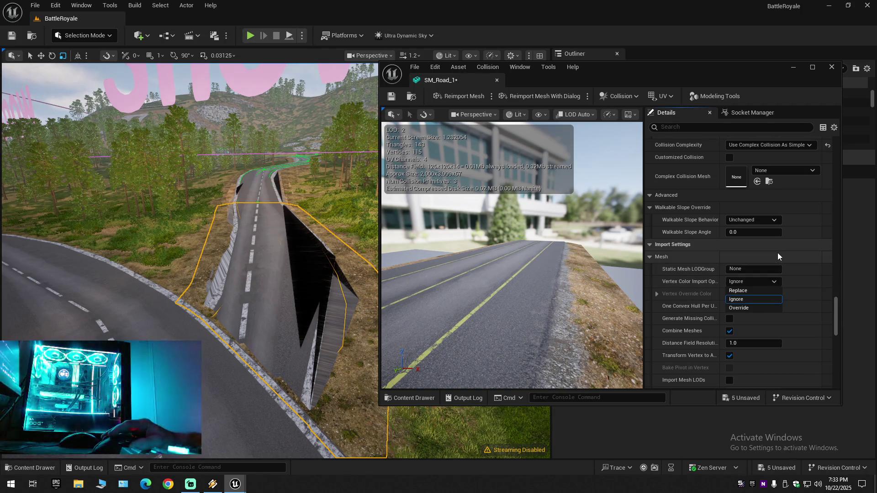
click(712, 281)
scroll(692, 332, down, 3)
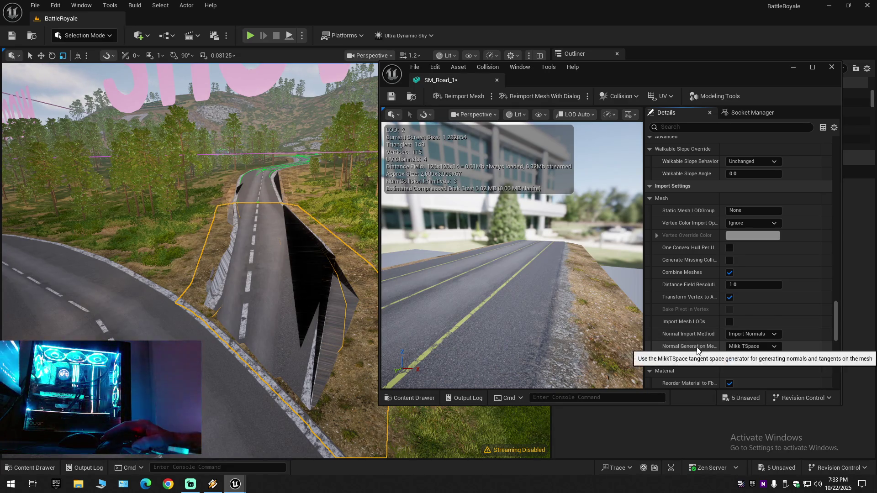
scroll(697, 348, down, 4)
scroll(696, 347, down, 3)
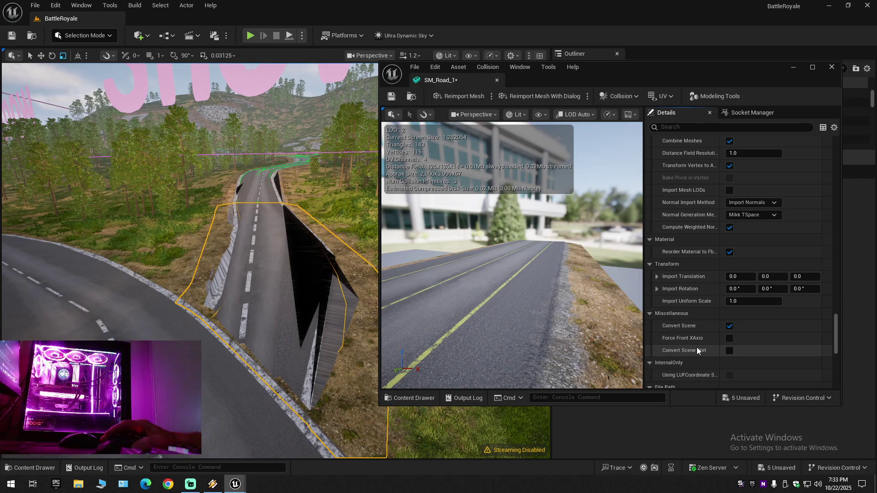
click(656, 289)
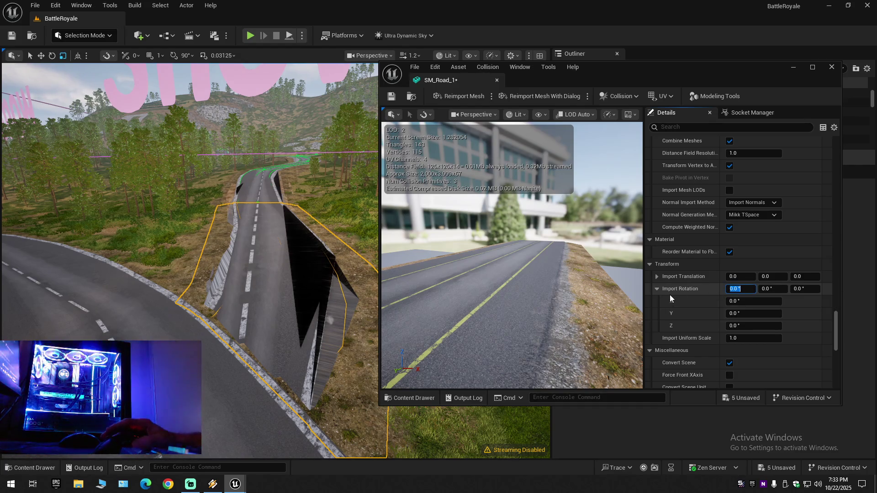
text(50)
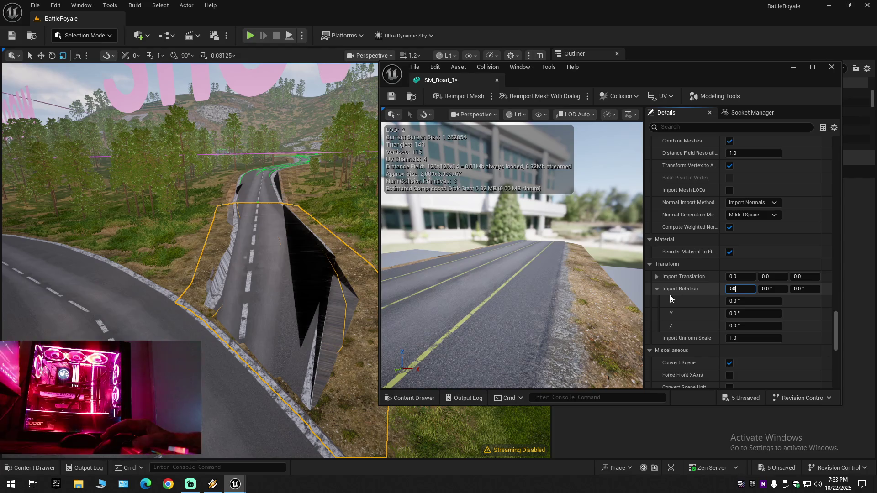
key(Tab)
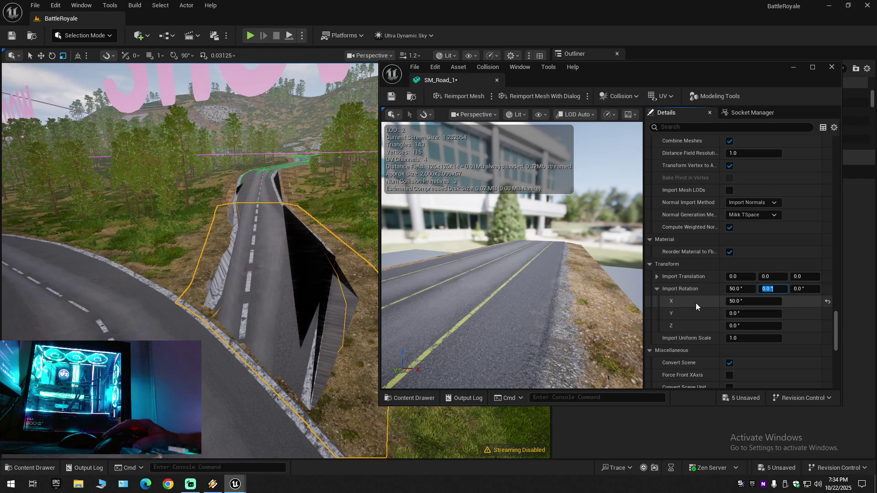
text(50)
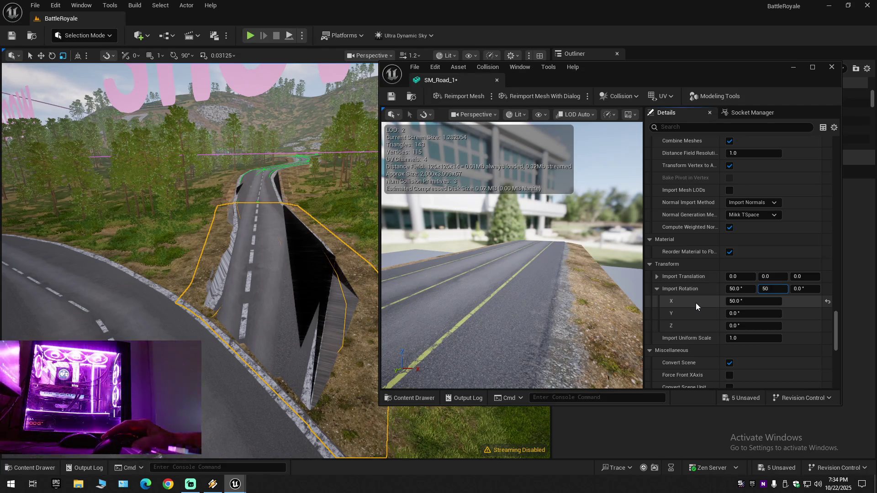
key(Tab)
click(799, 289)
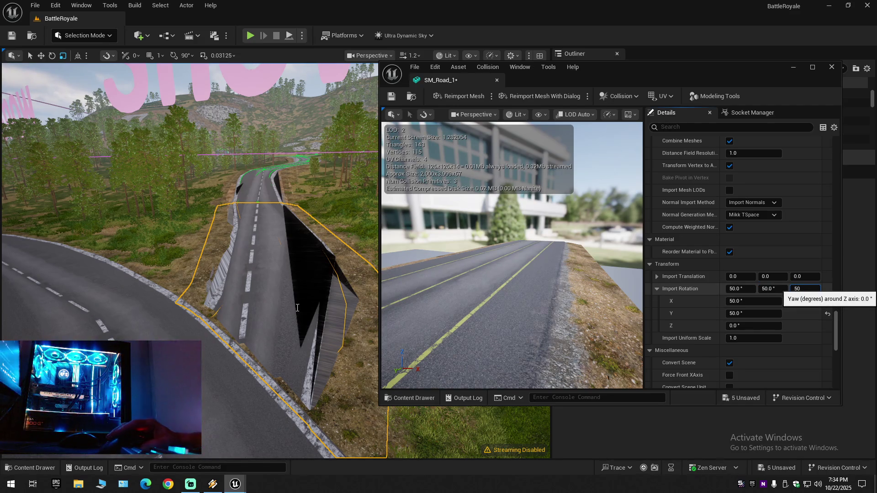
key(Return)
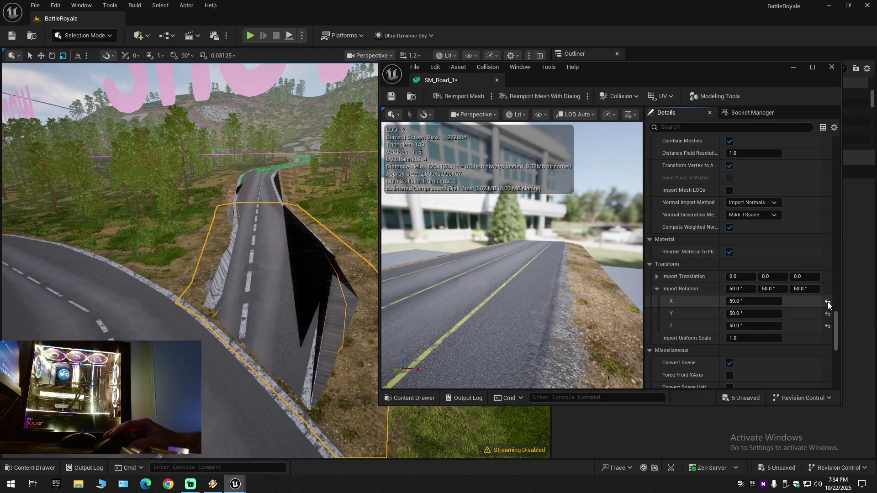
click(827, 314)
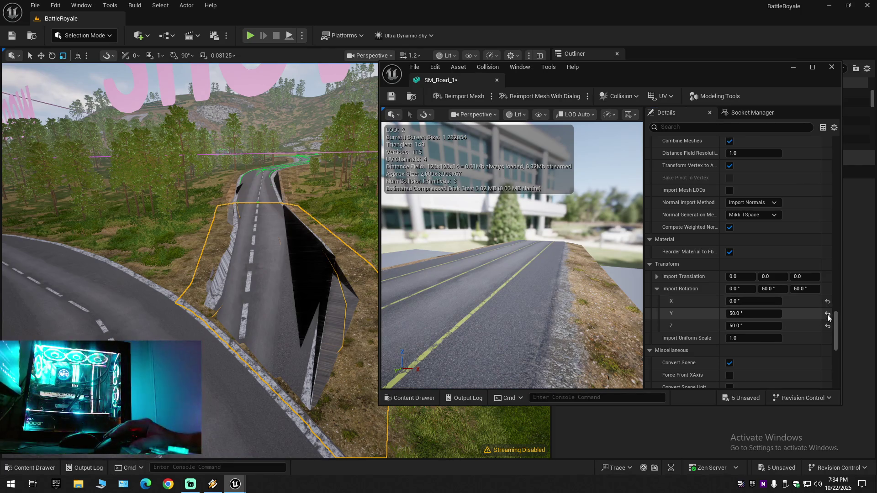
click(827, 315)
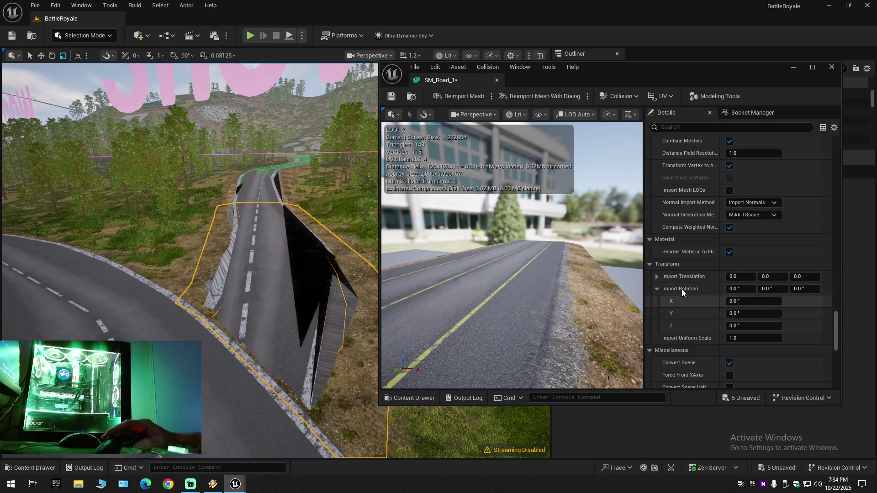
click(657, 276)
click(657, 277)
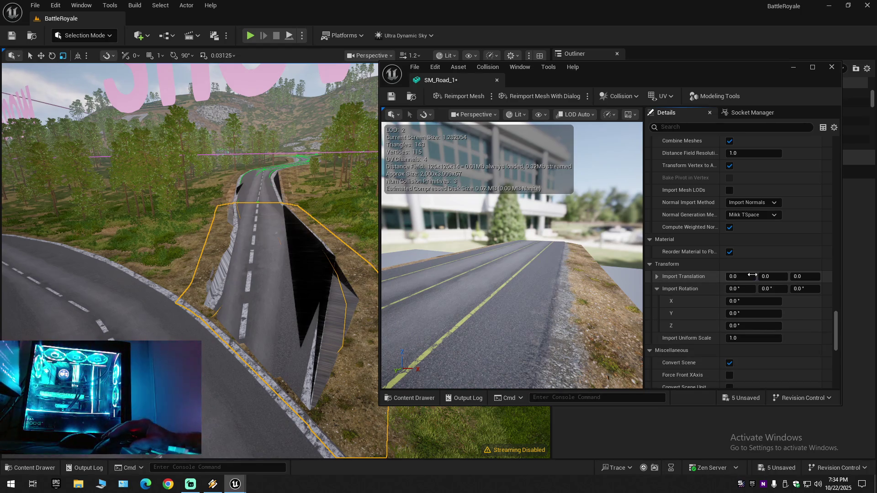
Set SM_Road_1's Import Translation to 50 on X and 50 on Y.
click(738, 277)
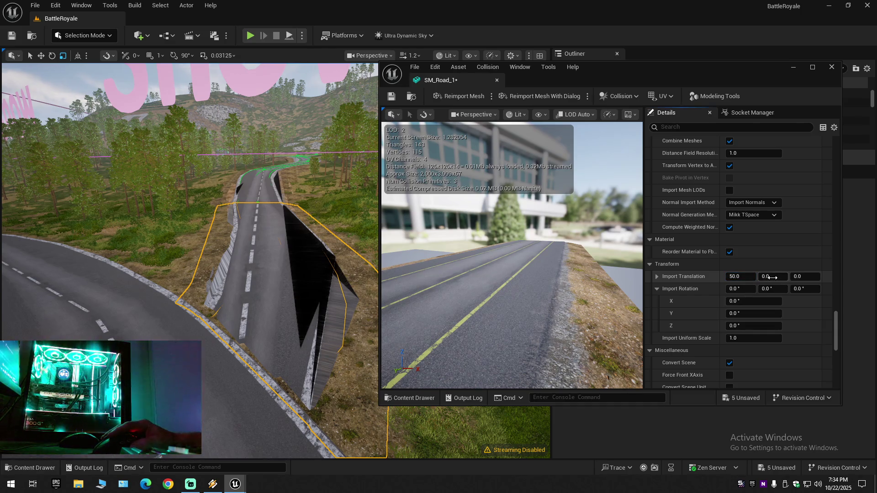
click(772, 277)
text(0)
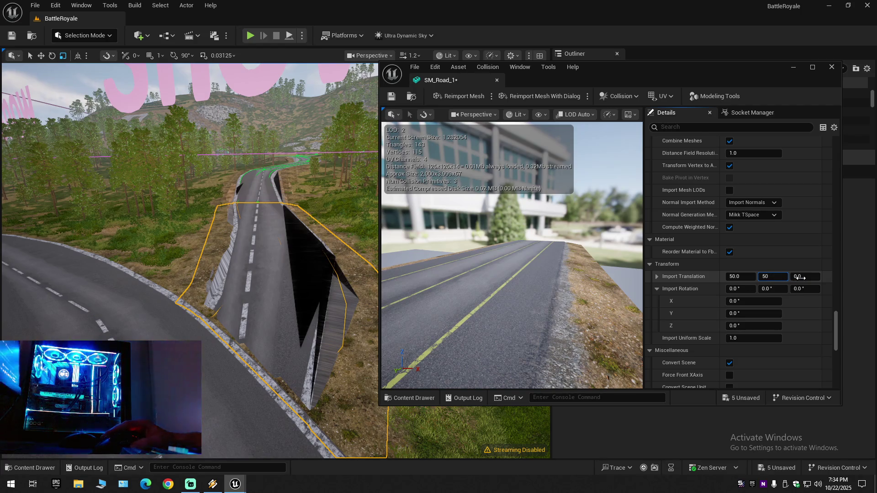
key(Return)
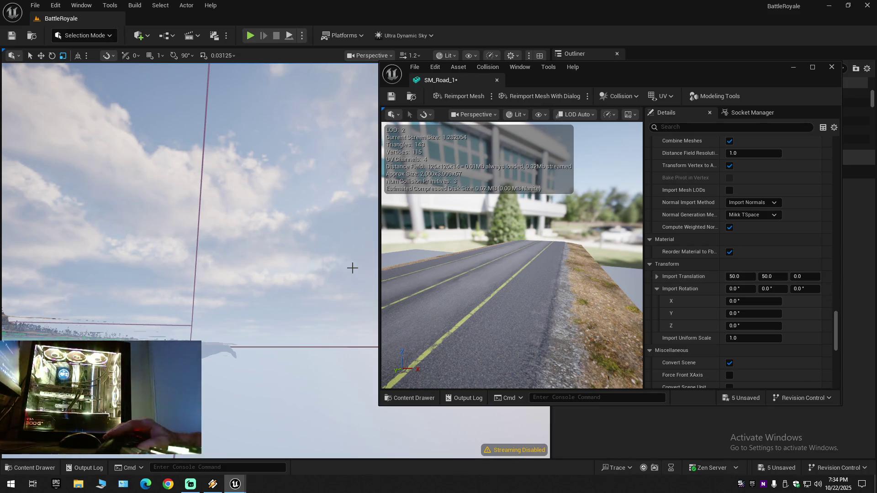
Tilt the level view down toward the landscape to inspect the road.
mouse_move(287, 260)
mouse_down()
mouse_move(287, 292)
mouse_move(357, 257)
mouse_up()
scroll(357, 257, up, 1)
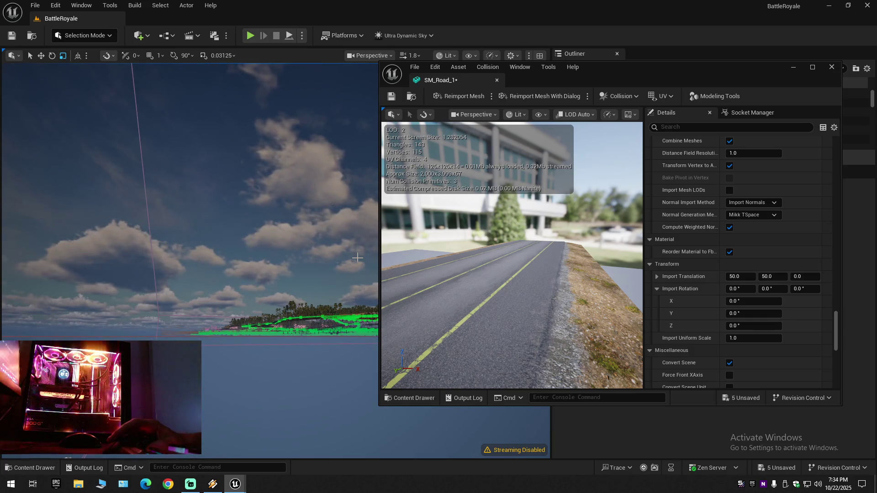
scroll(357, 258, up, 3)
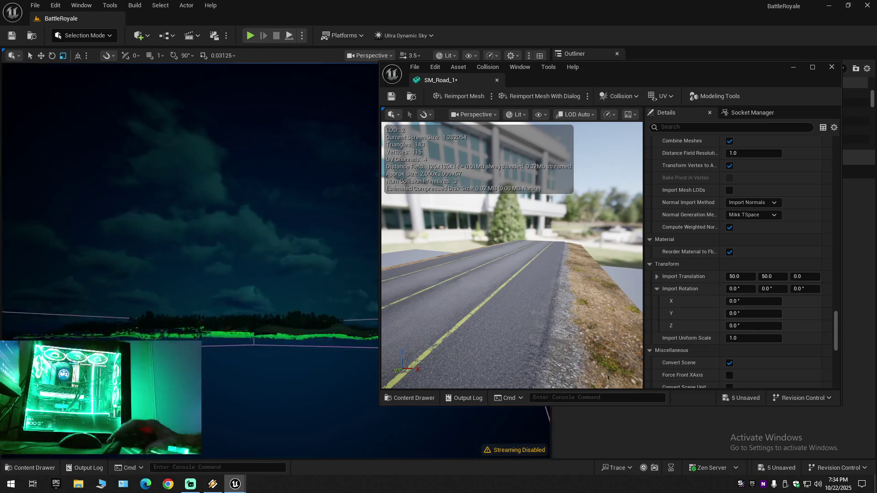
mouse_move(155, 293)
mouse_down()
mouse_move(155, 337)
mouse_move(155, 301)
mouse_move(355, 245)
mouse_up()
scroll(156, 306, up, 1)
scroll(155, 333, down, 1)
scroll(155, 315, down, 3)
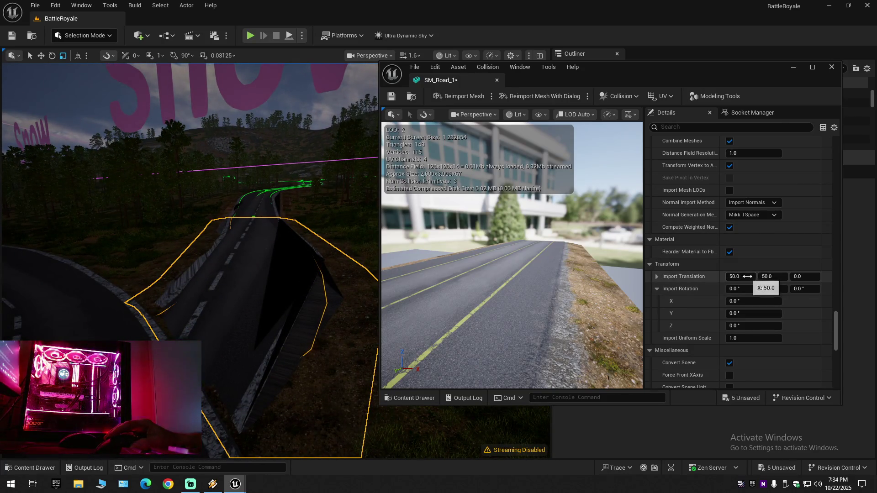
Reset the Import Translation back to 0 on Y and X.
click(764, 278)
text(0)
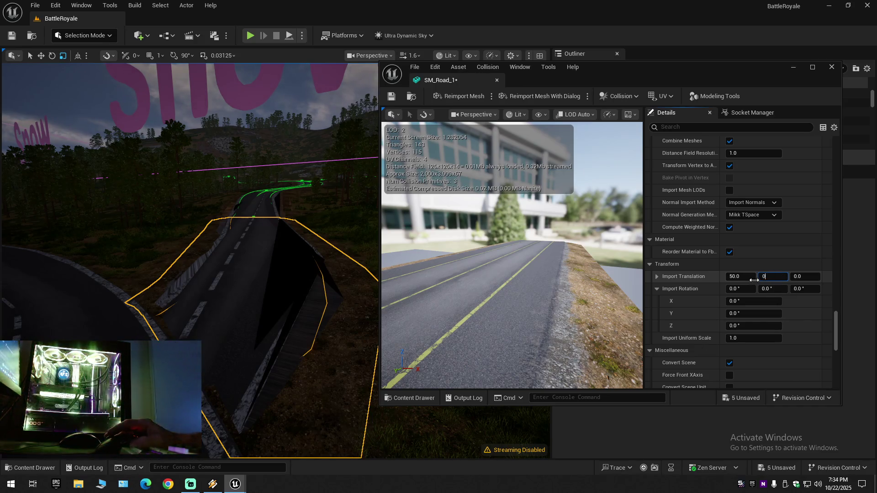
key(Return)
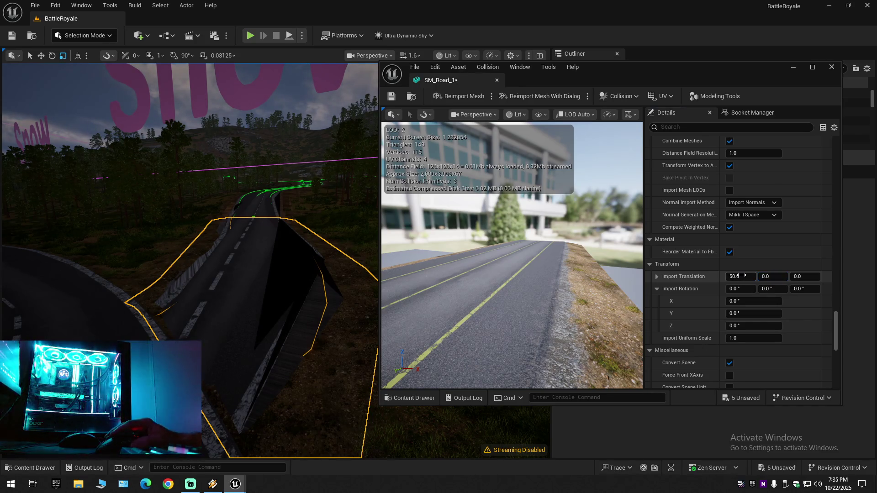
click(727, 278)
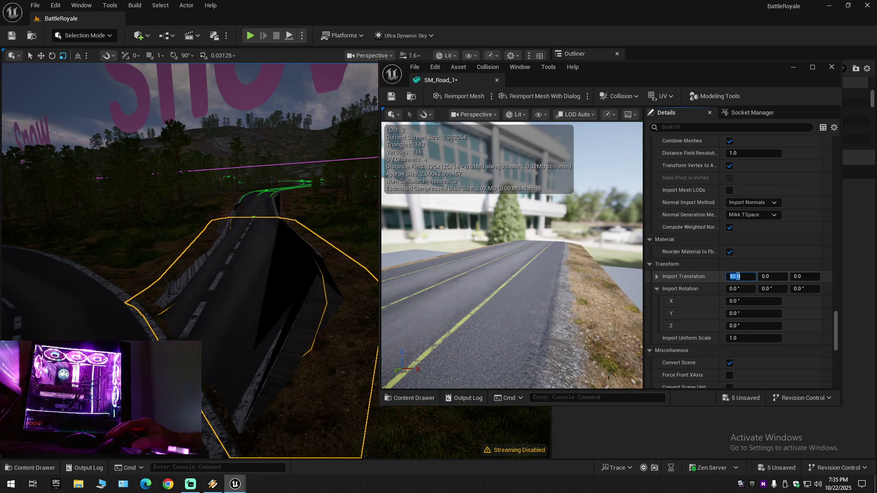
text(0)
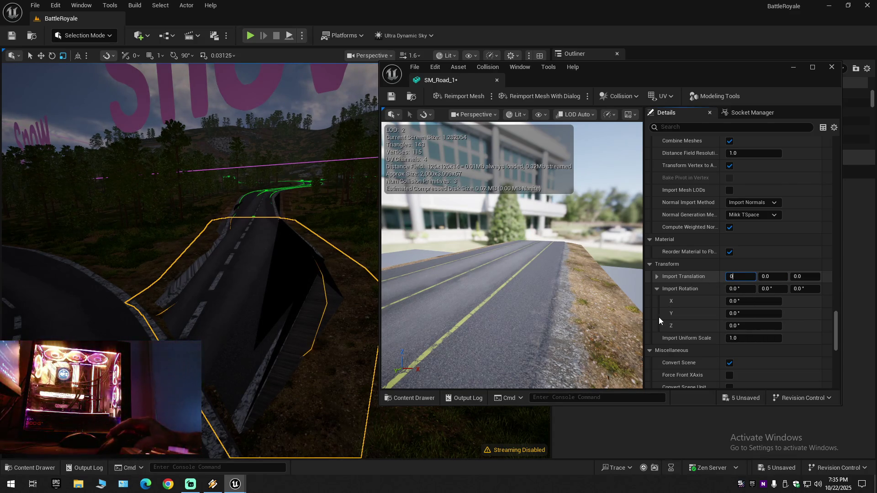
key(Return)
Scroll down the Details panel and close the SM_Road_1 mesh editor.
scroll(700, 330, down, 3)
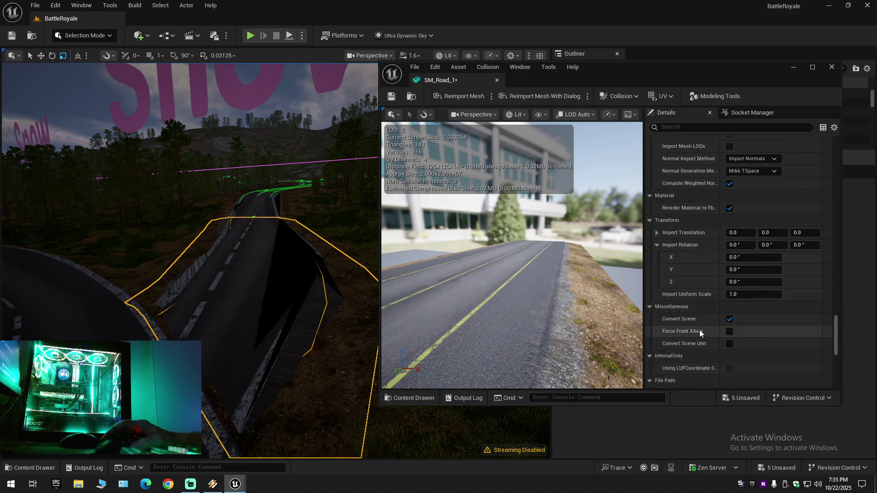
scroll(700, 330, down, 5)
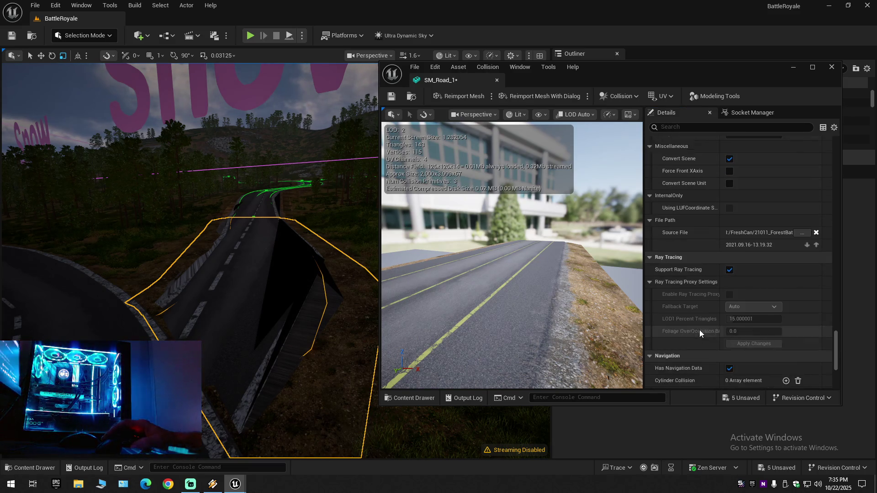
scroll(700, 330, down, 3)
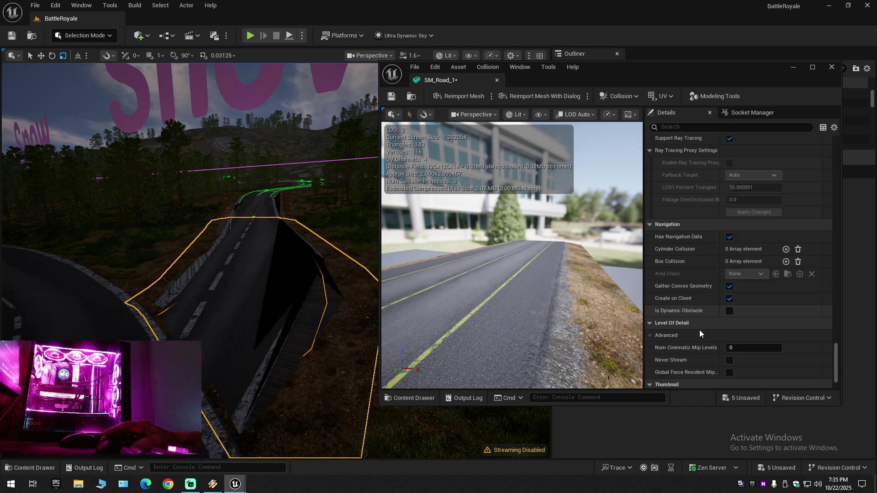
scroll(694, 338, down, 2)
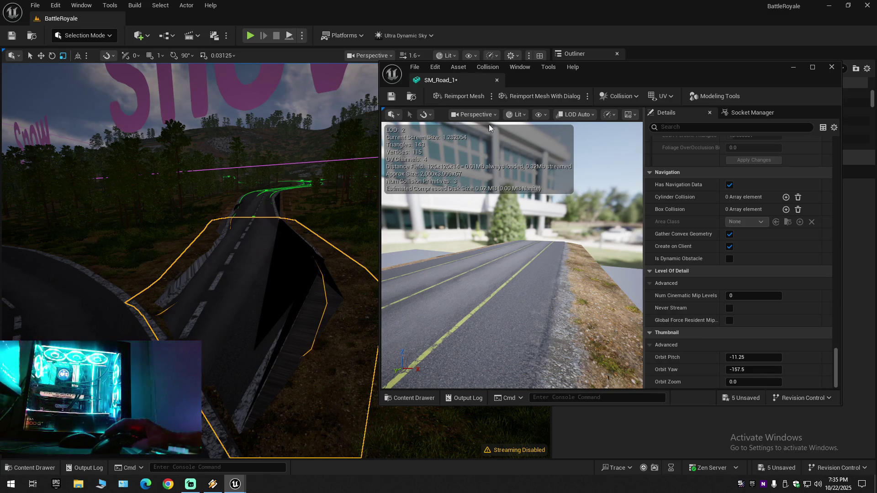
click(496, 81)
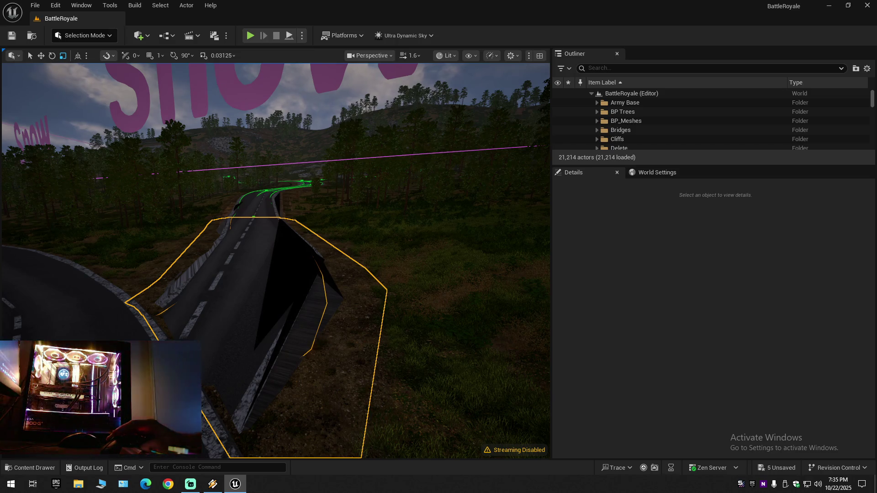
Fly the viewport back over the Snow signs, then down to the selected road segment.
scroll(276, 260, up, 3)
key(s)
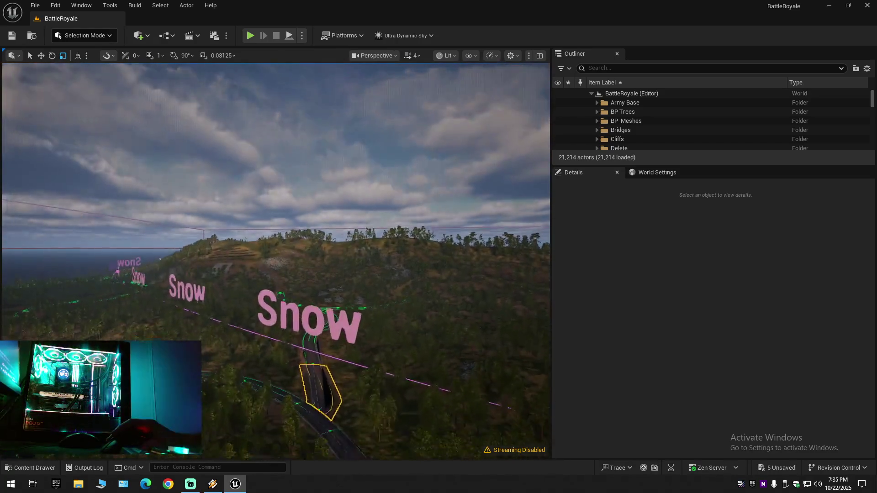
scroll(276, 261, down, 2)
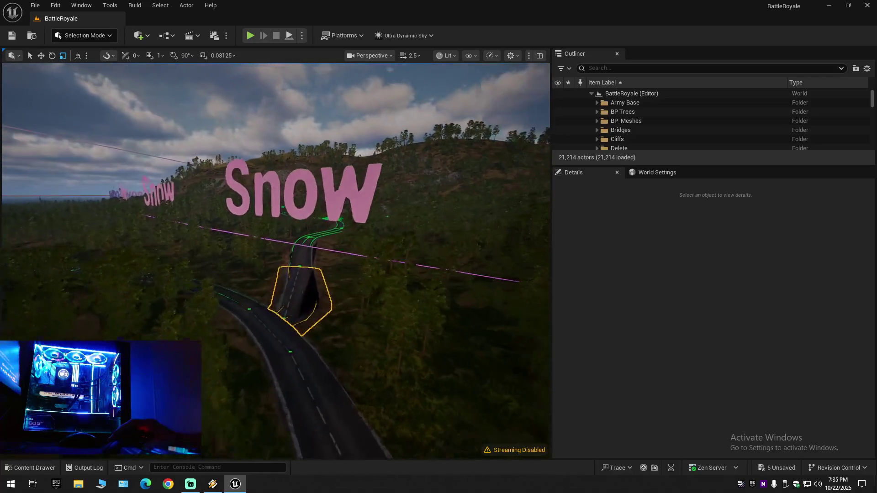
scroll(276, 261, down, 1)
key(w)
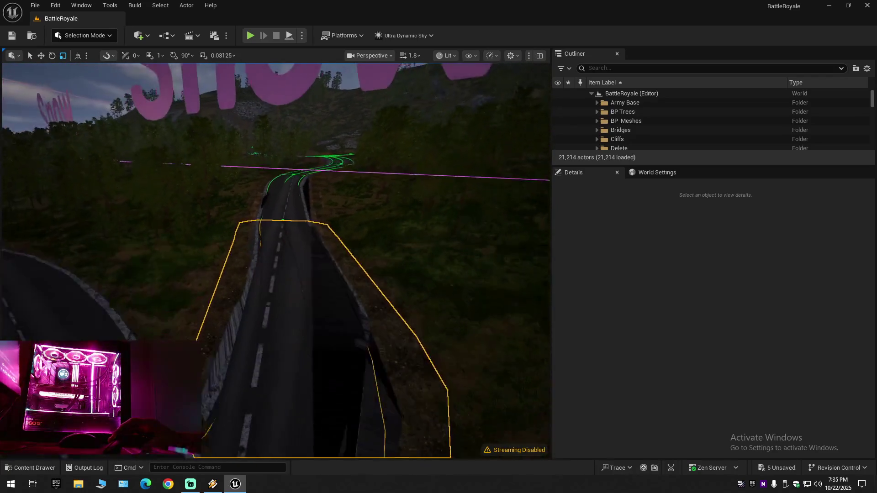
key(w)
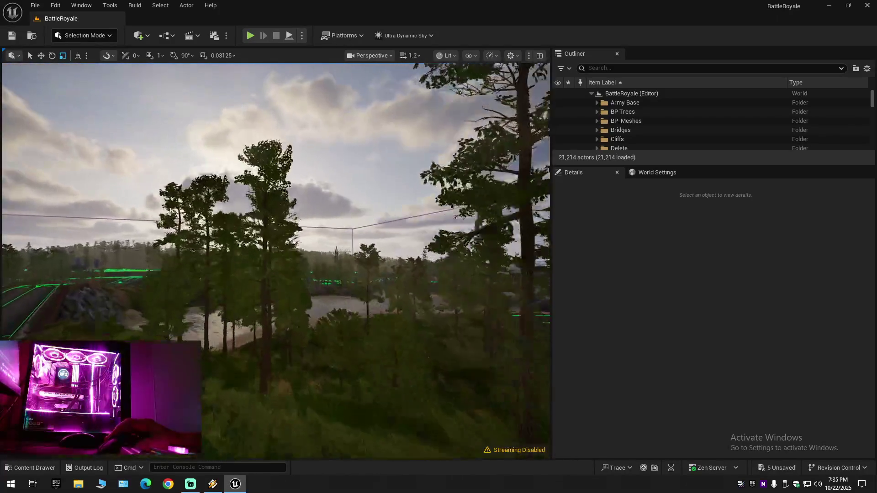
Fly over the island and lake down to the grass, then open Quick Add.
scroll(276, 260, up, 1)
key(w)
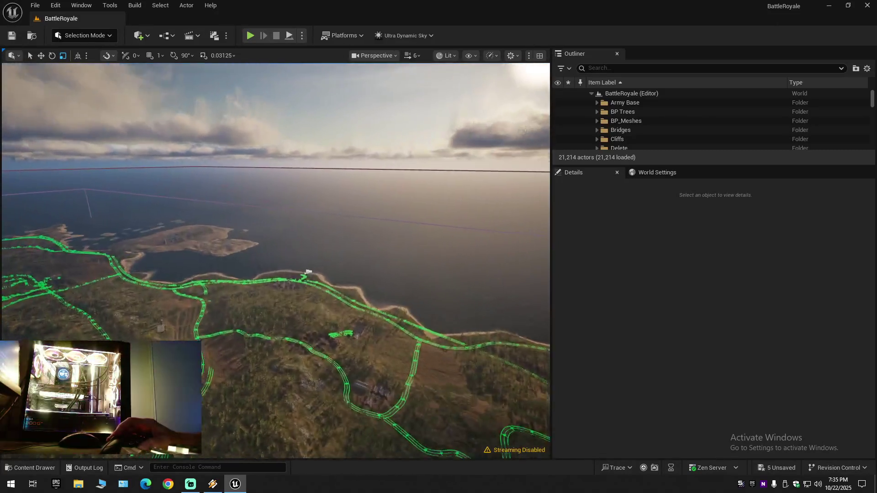
scroll(276, 261, down, 1)
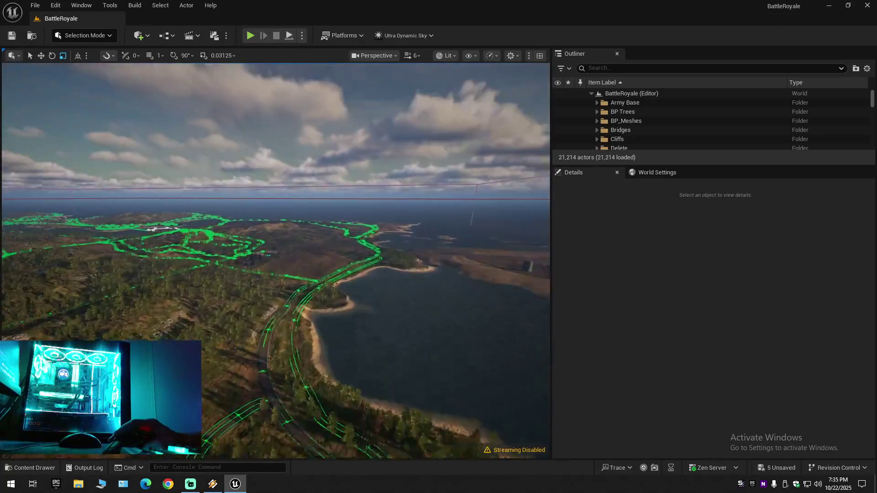
key(w)
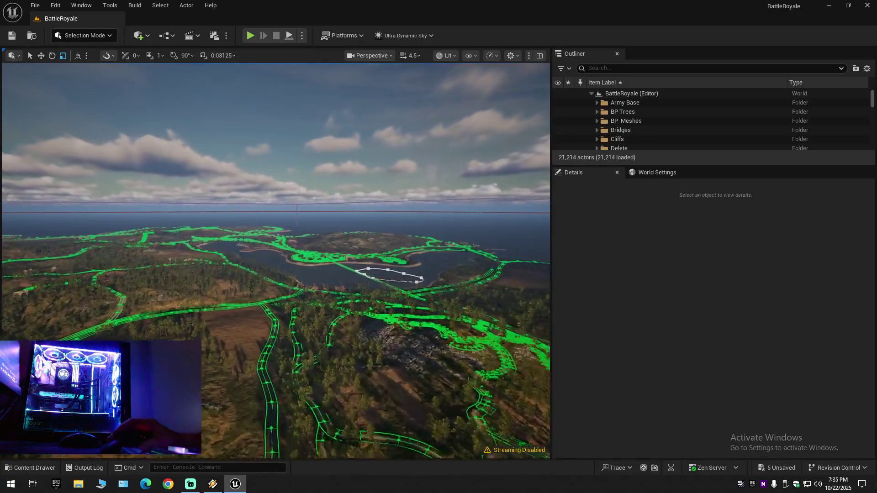
key(w)
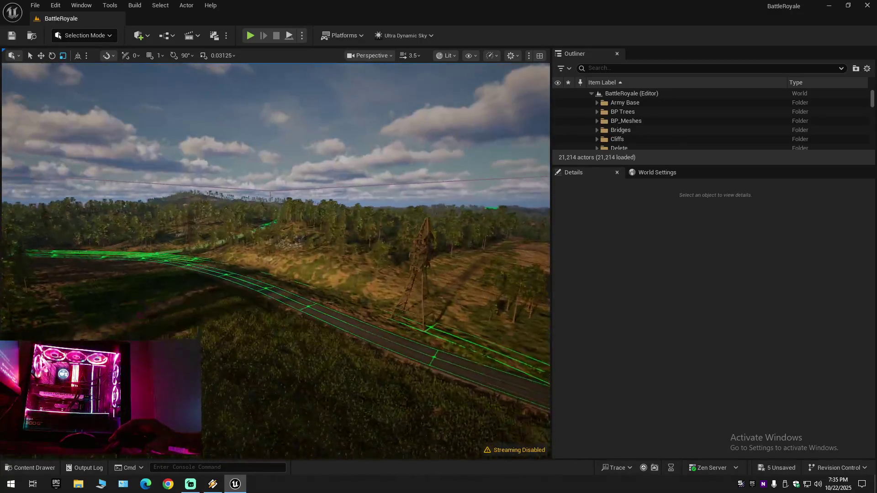
scroll(276, 260, down, 2)
drag(276, 260, 224, 263)
drag(327, 320, 327, 331)
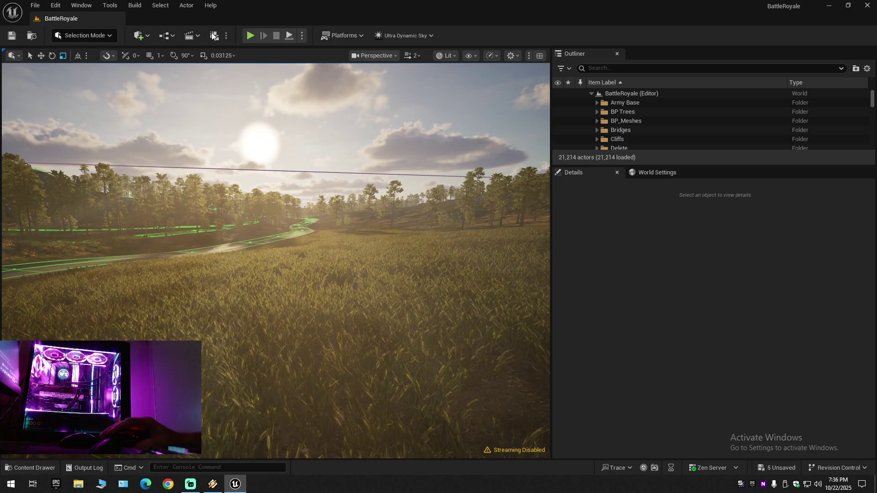
click(140, 35)
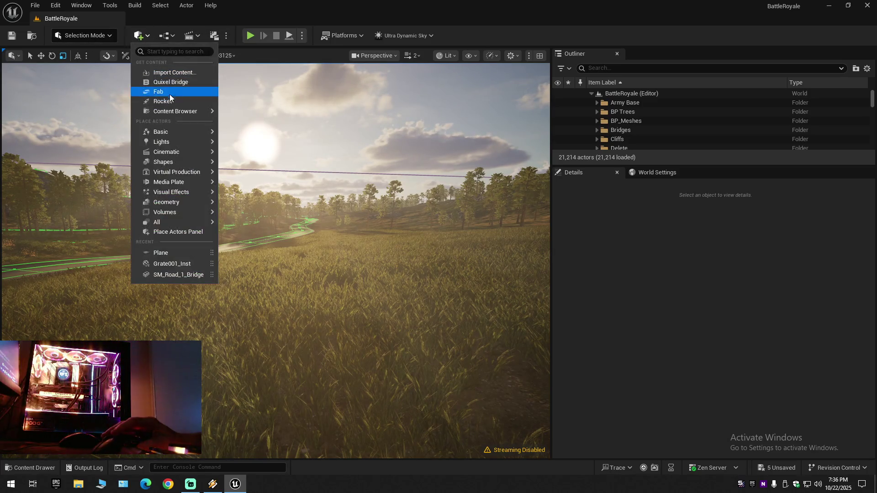
Add a Plane shape to the level and delete it.
mouse_move(168, 142)
mouse_move(170, 161)
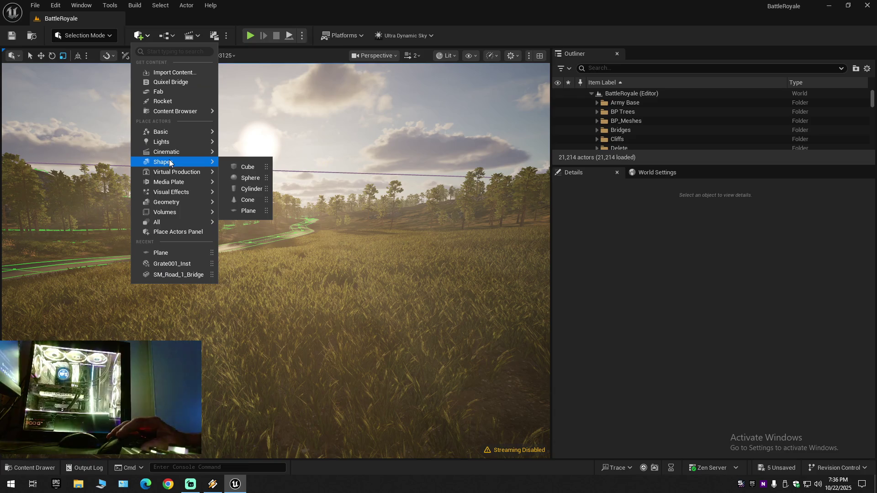
click(250, 211)
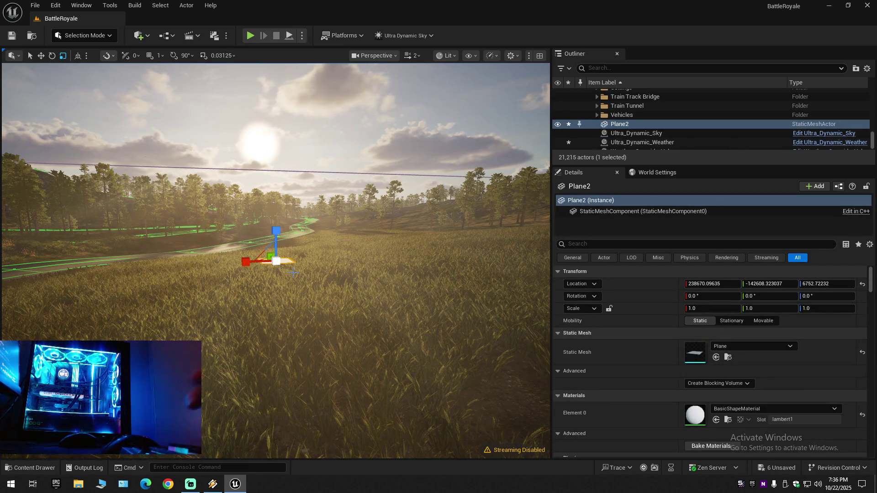
key(Delete)
Add a Shapes > Cube, scale it to a 6.55 × 21.56 × 1.0 slab, and drop it to ground.
click(142, 35)
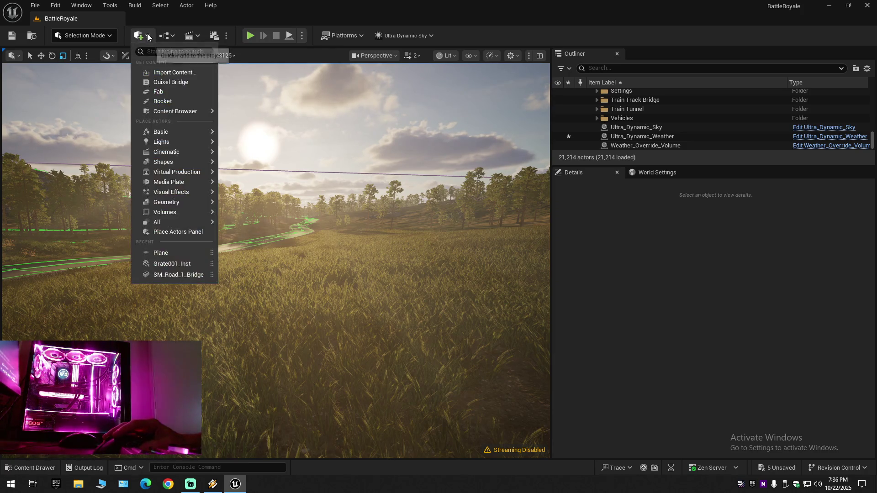
mouse_move(172, 141)
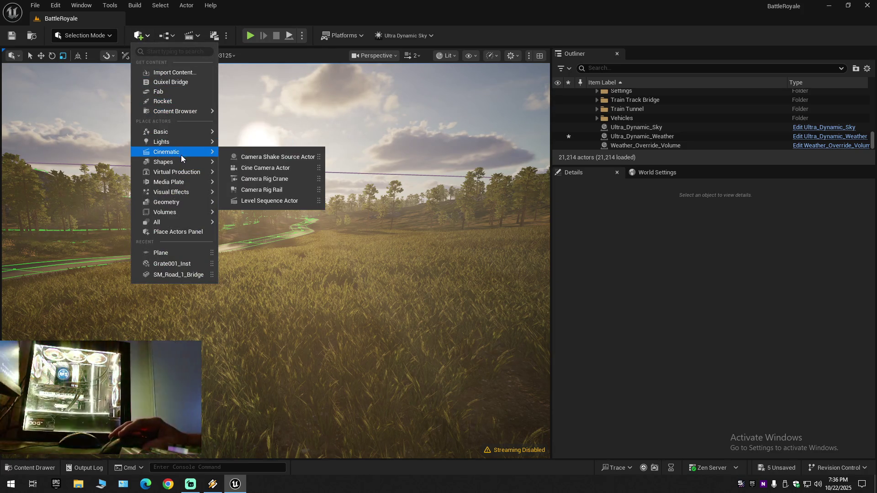
mouse_move(178, 164)
click(239, 163)
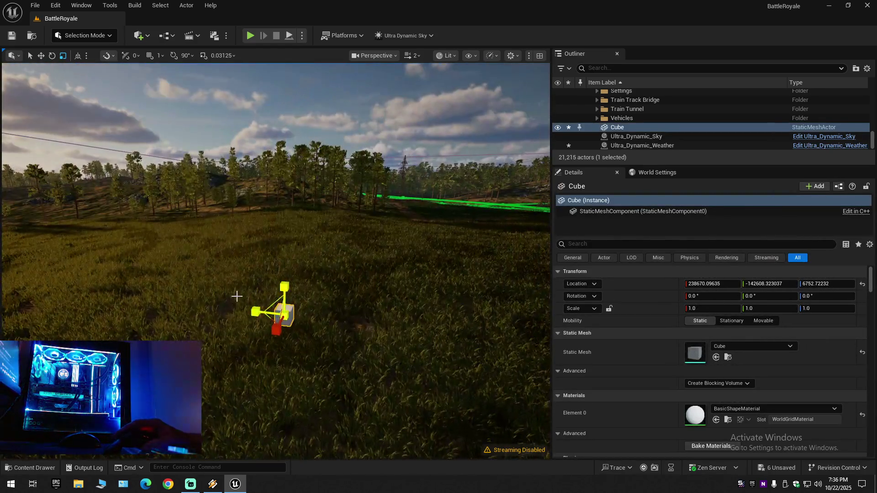
drag(260, 310, 254, 312)
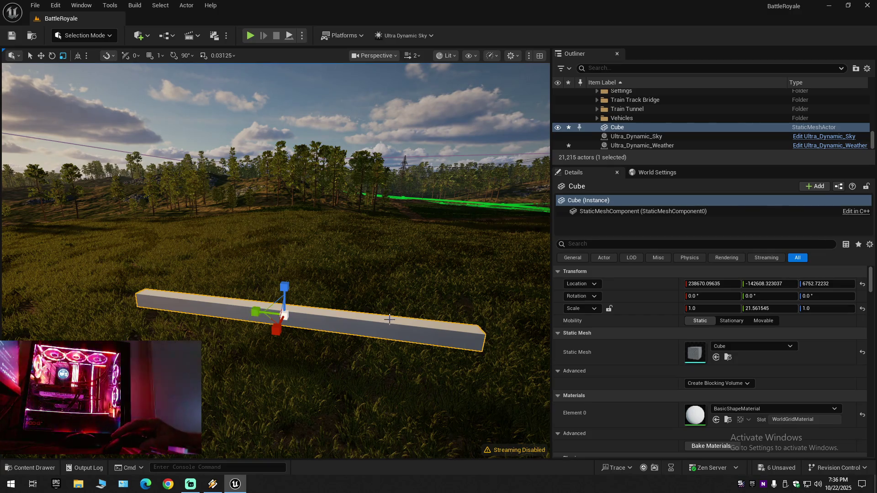
mouse_move(281, 281)
mouse_down()
mouse_move(329, 276)
mouse_move(274, 288)
mouse_up()
key(End)
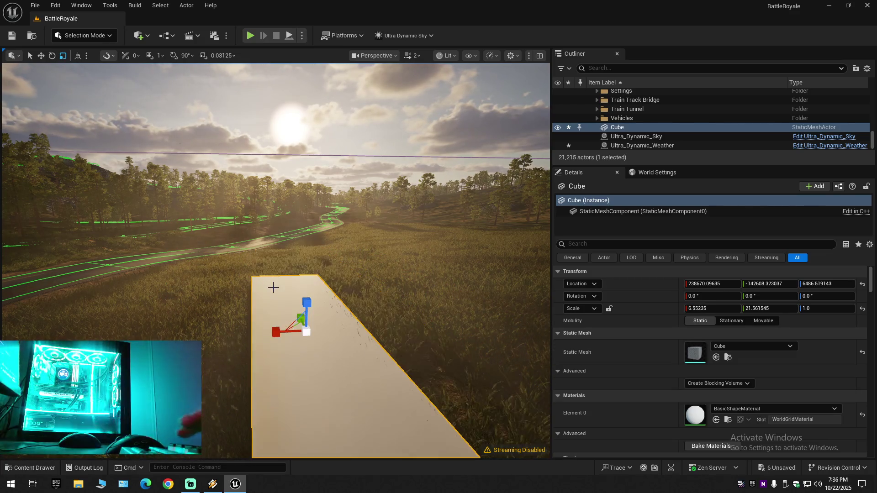
Thin the slab, then raise its Z scale to 1.300282 with location Z 6501.53.
scroll(278, 291, down, 3)
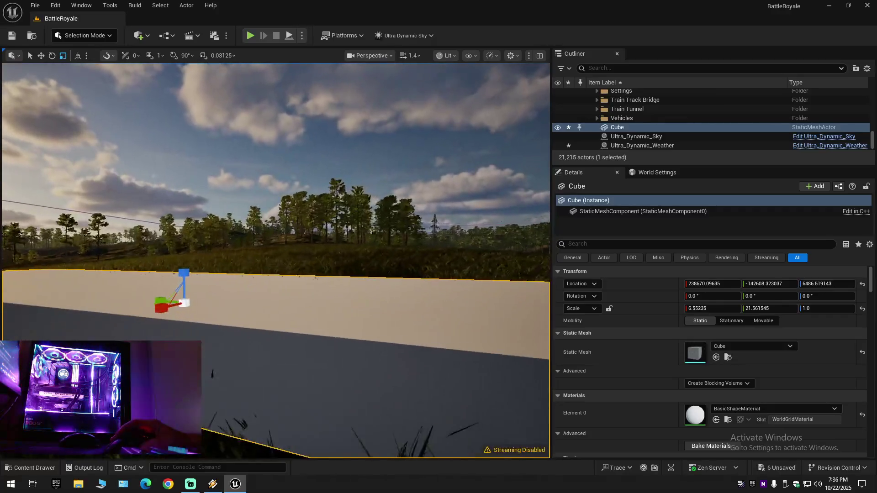
drag(278, 290, 308, 318)
mouse_move(272, 222)
mouse_down()
mouse_move(272, 234)
mouse_move(278, 206)
mouse_move(271, 271)
mouse_move(439, 267)
mouse_up()
key(End)
key(w)
scroll(273, 260, down, 1)
scroll(291, 276, down, 1)
drag(292, 276, 291, 276)
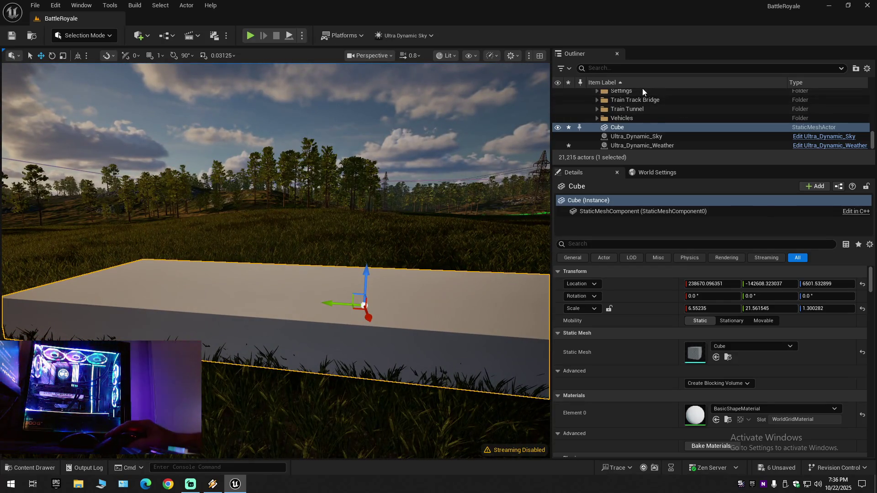
Collapse and re-expand the Outliner, swing the view toward the road, and switch to rotate mode.
click(867, 68)
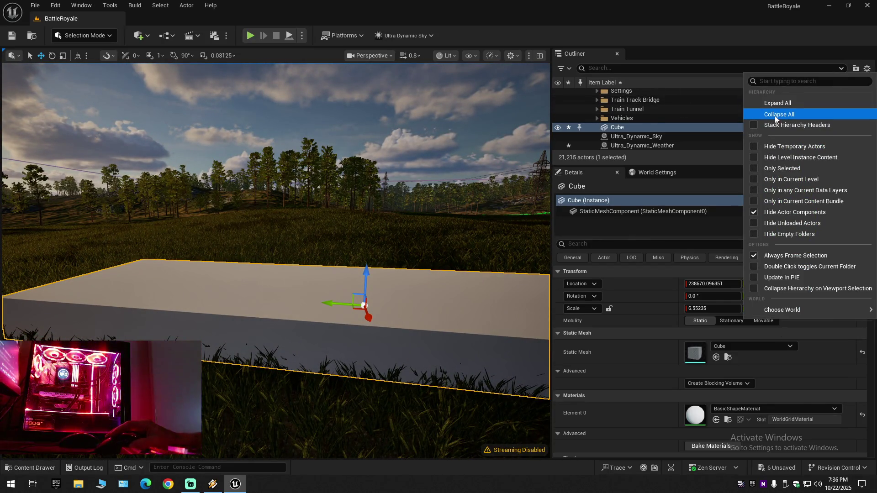
click(774, 116)
click(587, 111)
click(591, 93)
drag(155, 212, 208, 213)
right_click(164, 228)
key(e)
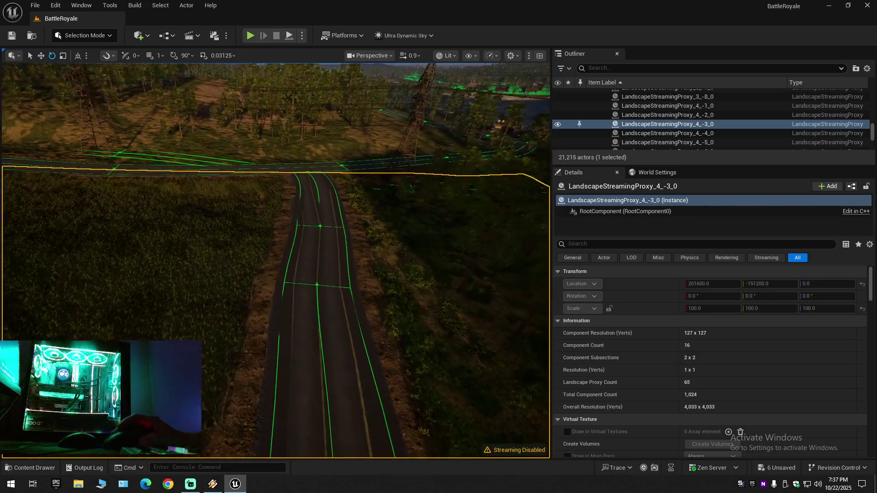
scroll(276, 261, up, 2)
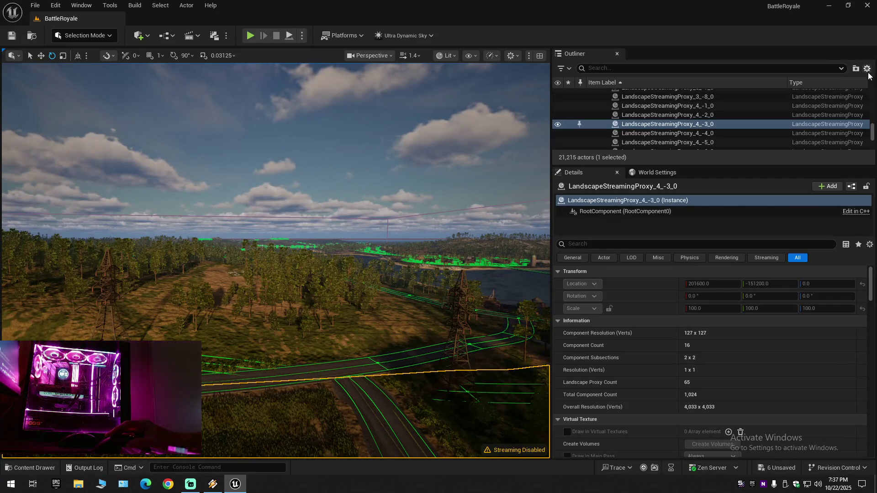
Recollapse the Outliner, fly toward the forest and road, and select the white Cube slab.
click(867, 69)
click(776, 110)
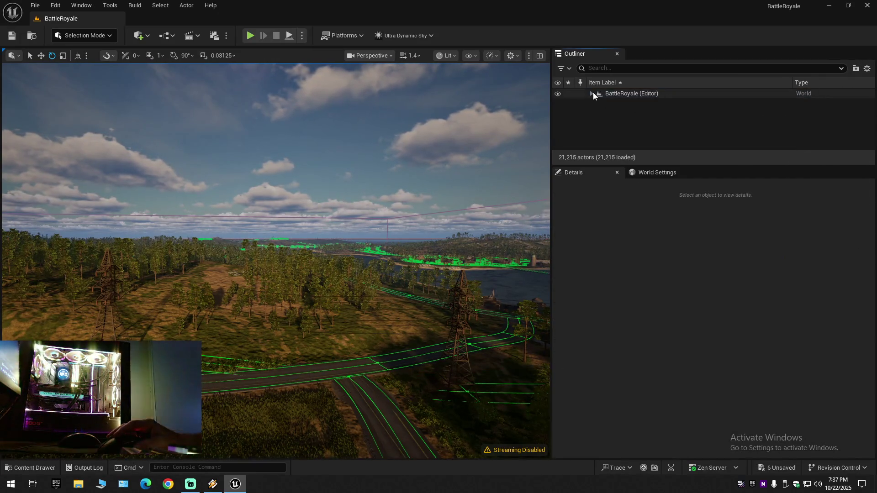
click(591, 93)
scroll(276, 260, up, 3)
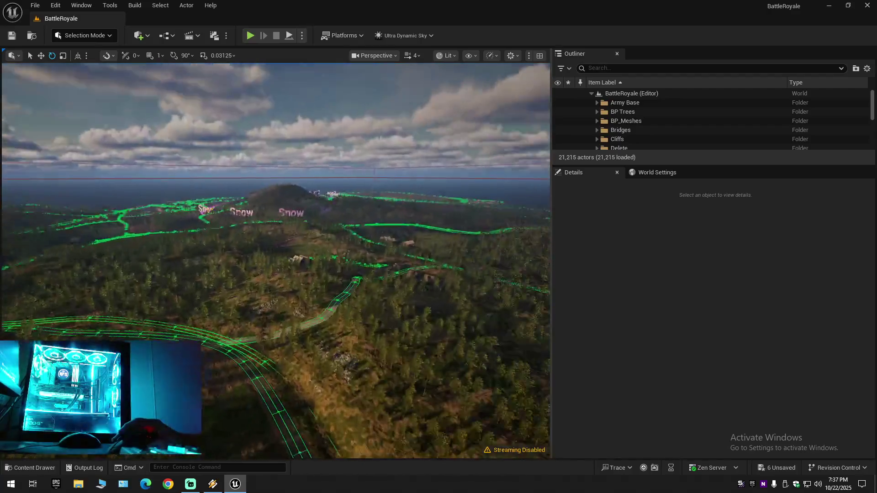
drag(275, 260, 276, 228)
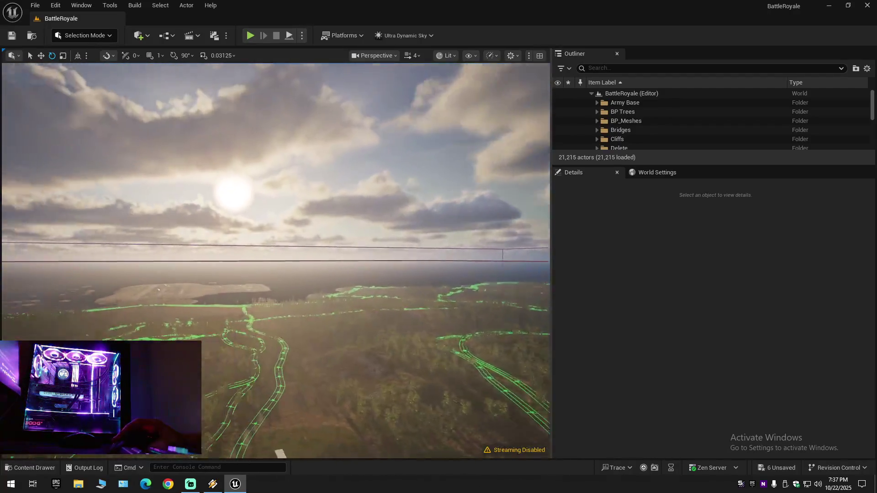
scroll(275, 260, down, 2)
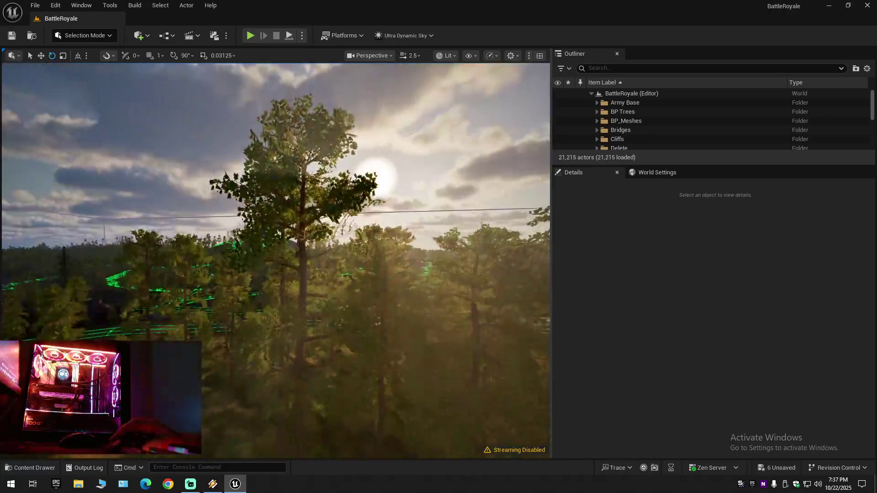
scroll(276, 260, down, 2)
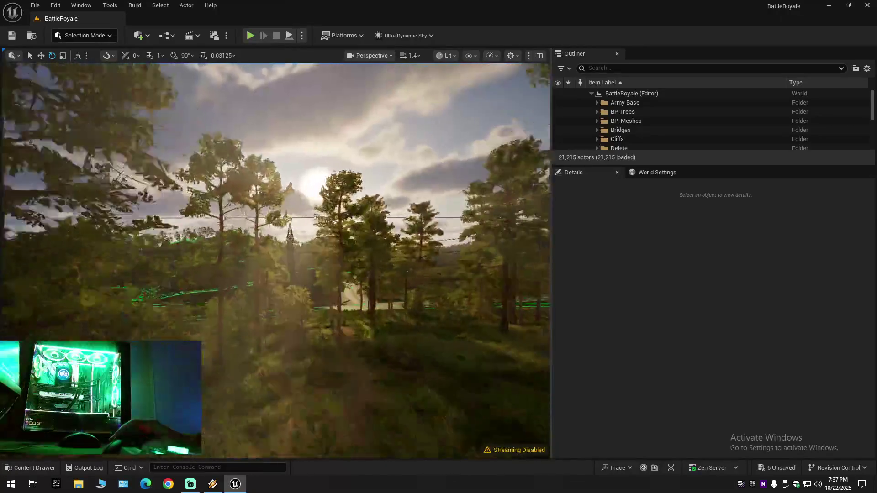
scroll(275, 260, up, 1)
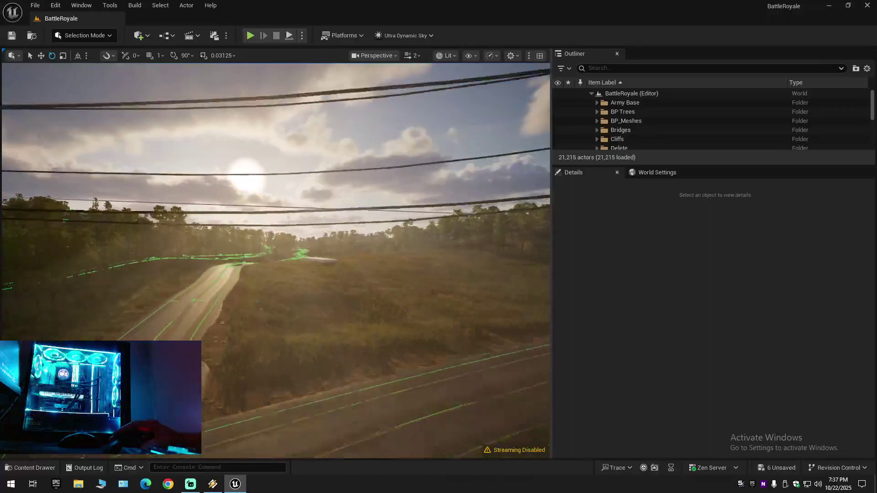
scroll(276, 260, down, 1)
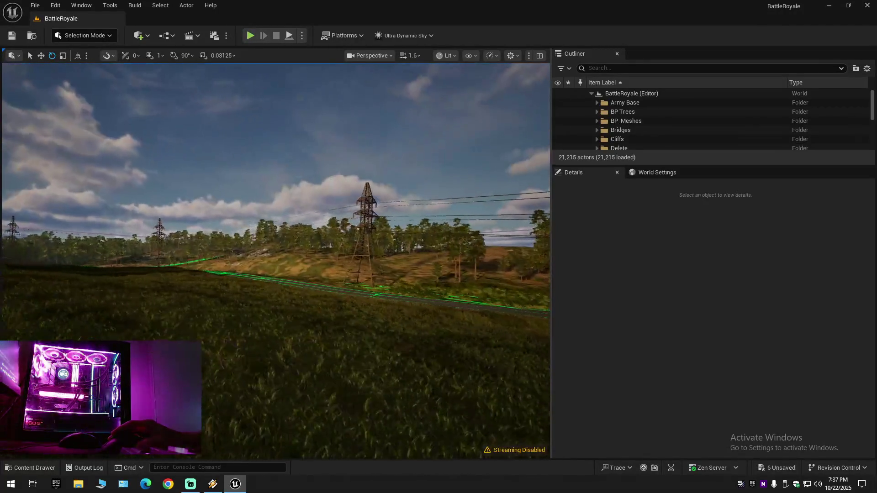
scroll(275, 260, down, 1)
drag(276, 260, 224, 260)
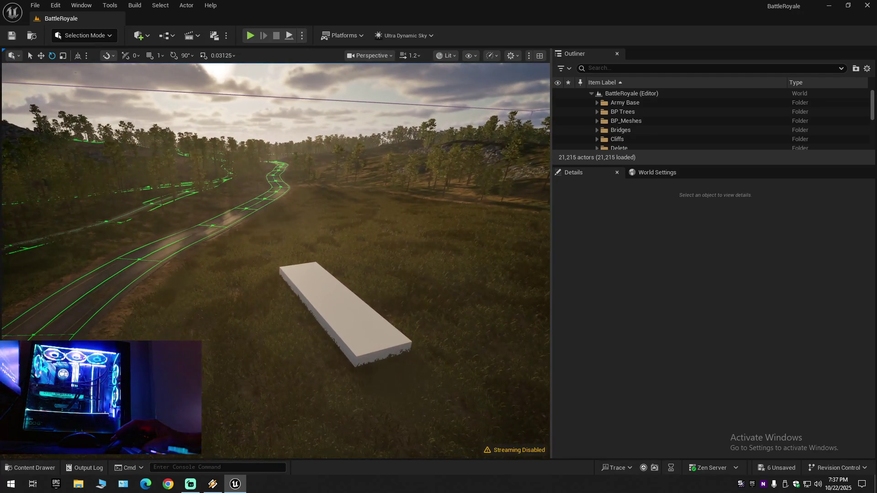
click(349, 318)
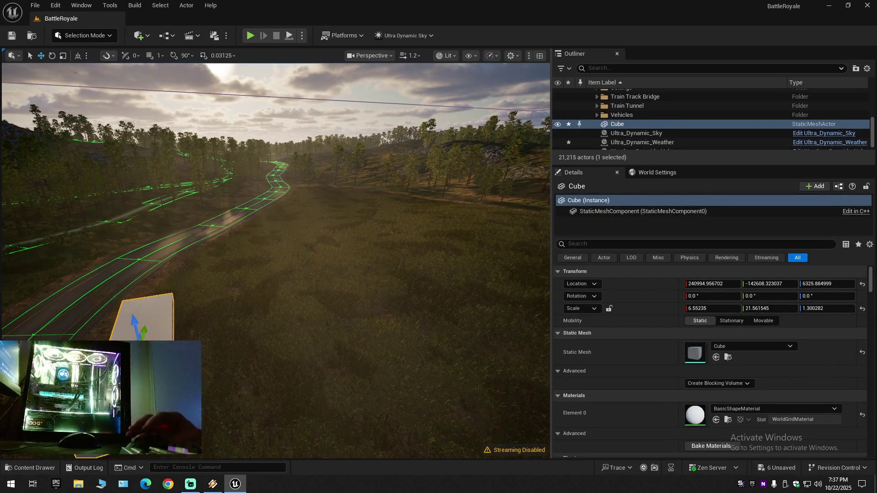
Shift the Cube slab to X 240028.905304 and lift it to Z 6377.348882 above the grass.
scroll(276, 260, down, 1)
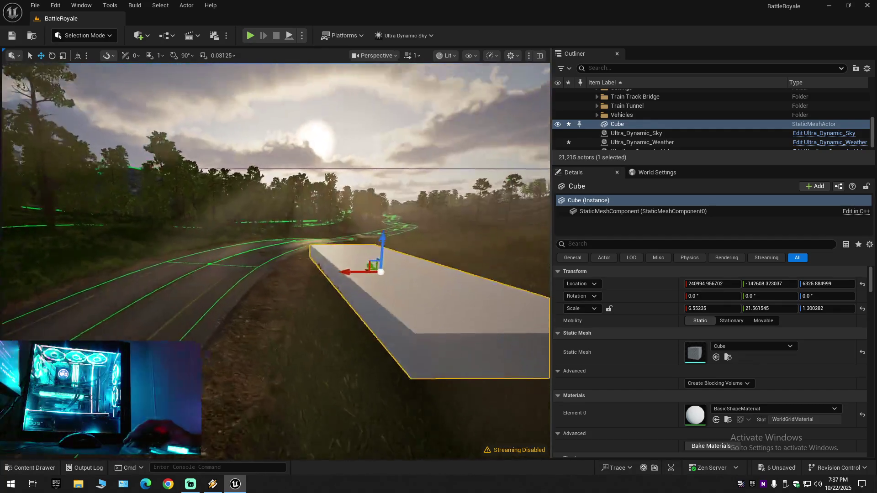
scroll(276, 260, down, 1)
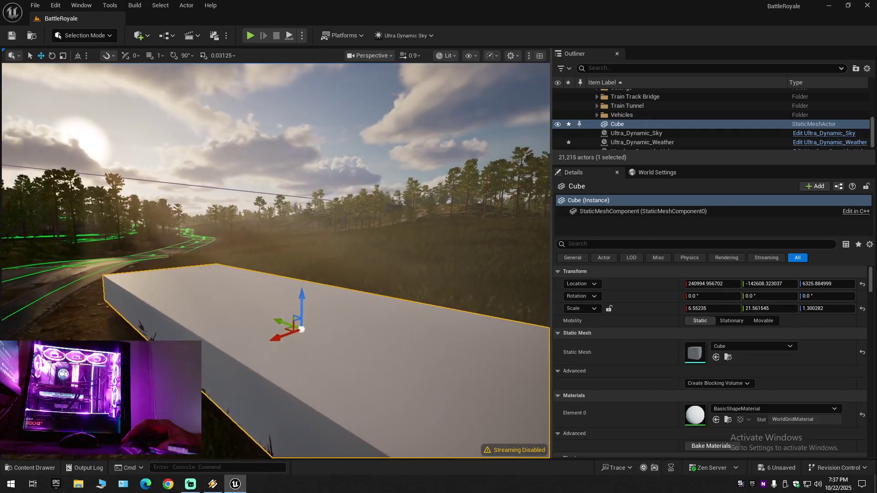
drag(206, 381, 207, 397)
mouse_move(277, 301)
mouse_down()
mouse_move(437, 248)
mouse_move(414, 266)
mouse_up()
drag(427, 227, 430, 218)
mouse_move(440, 294)
mouse_down()
mouse_move(440, 283)
mouse_move(440, 294)
mouse_move(419, 289)
mouse_up()
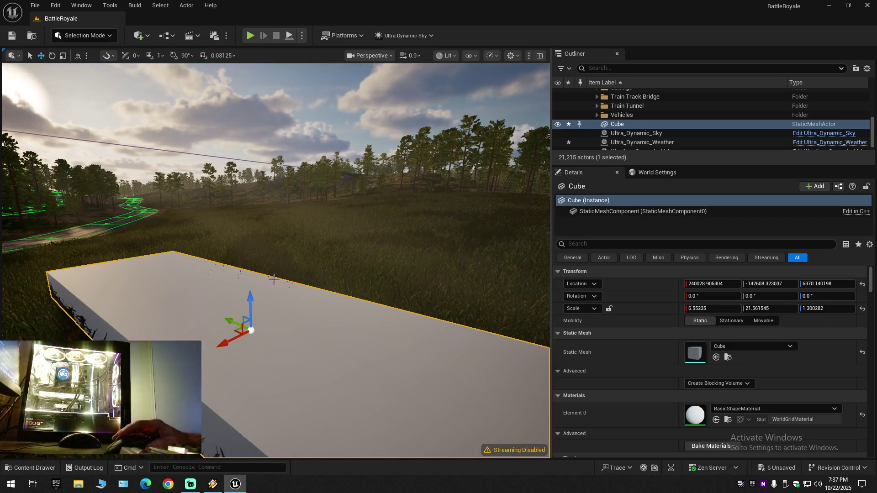
drag(247, 298, 248, 295)
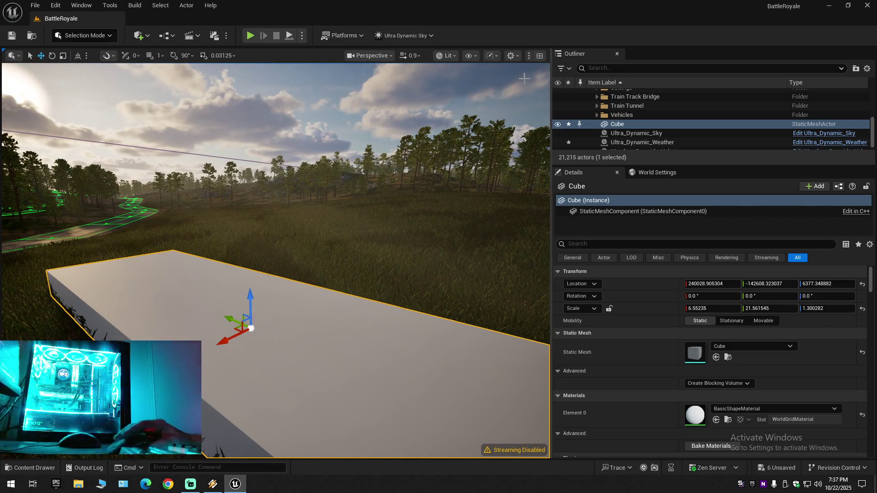
Collapse all Outliner folders and re-expand the BattleRoyale level.
click(867, 69)
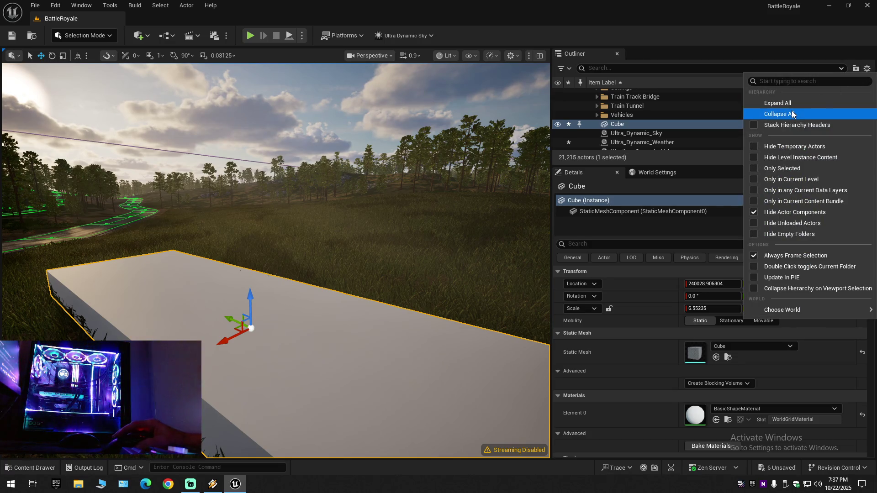
click(791, 110)
click(591, 94)
Run Save All and Save Current Level until All Saved, then cancel Save Level As.
click(11, 36)
click(31, 6)
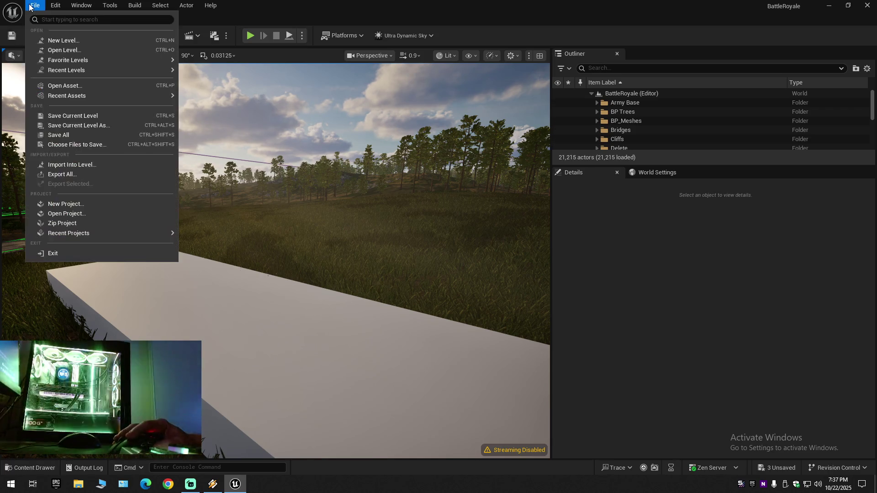
click(75, 114)
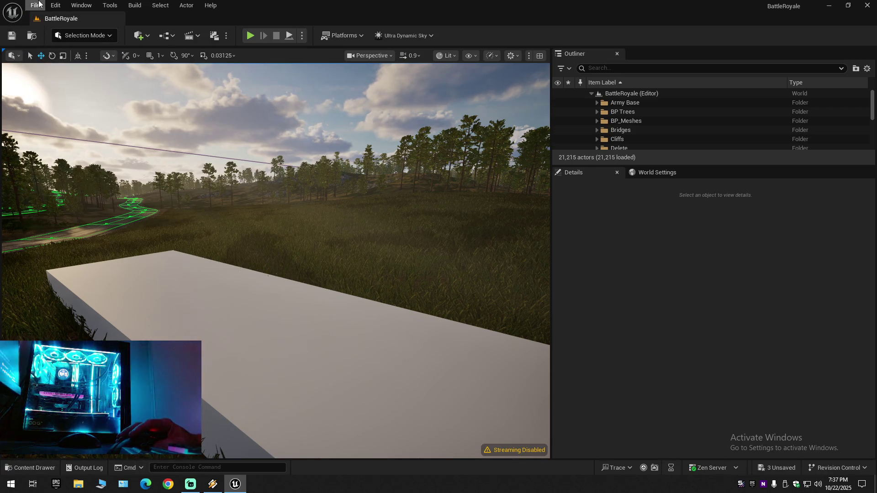
click(39, 4)
click(64, 135)
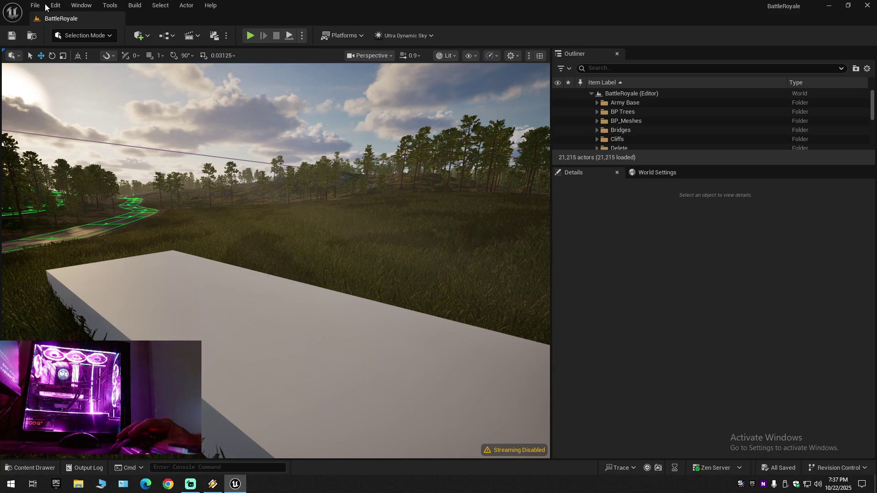
click(42, 4)
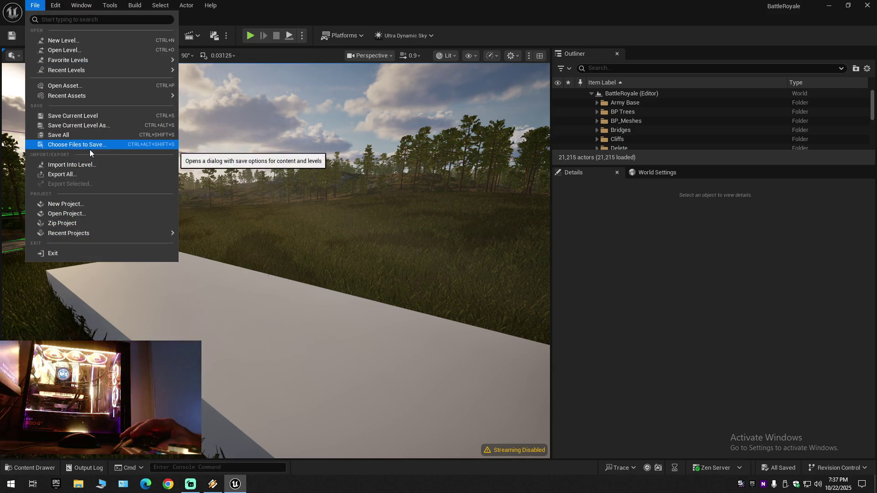
click(74, 135)
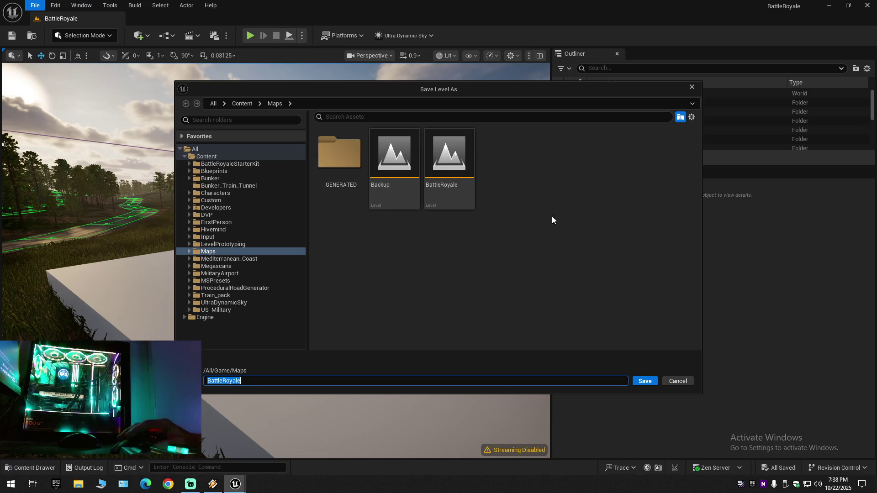
click(692, 87)
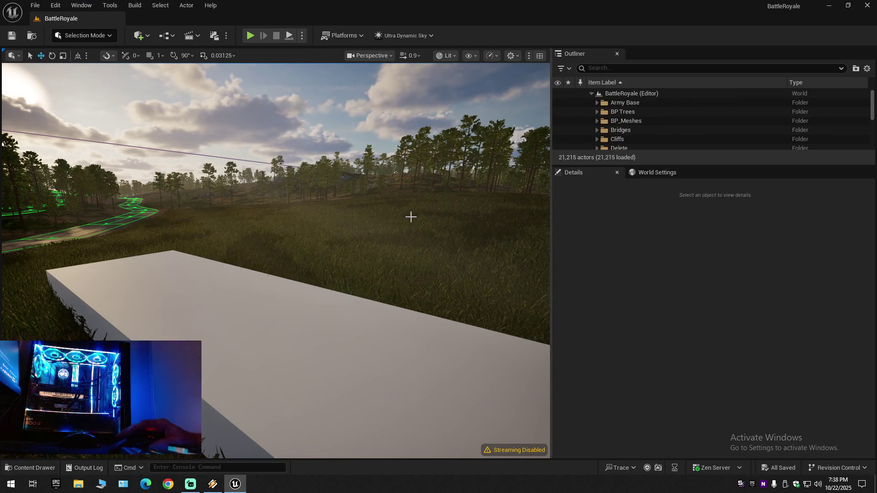
drag(400, 226, 379, 226)
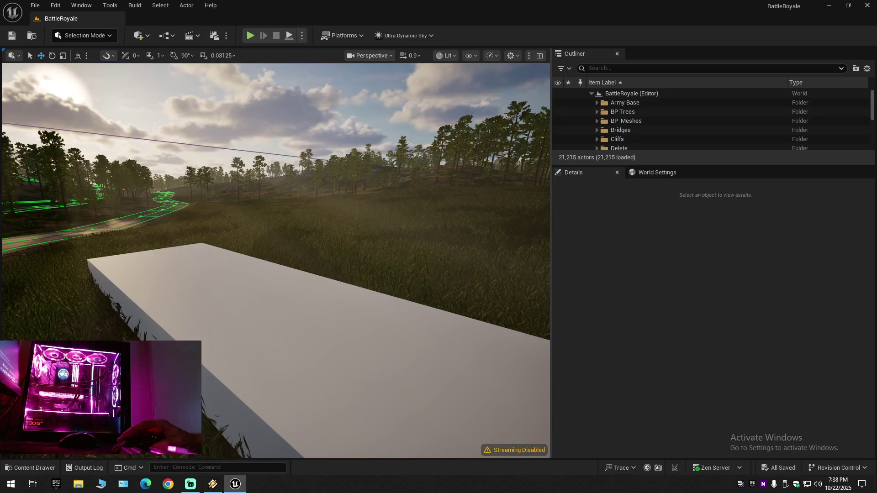
scroll(400, 226, up, 2)
key(s)
key(e)
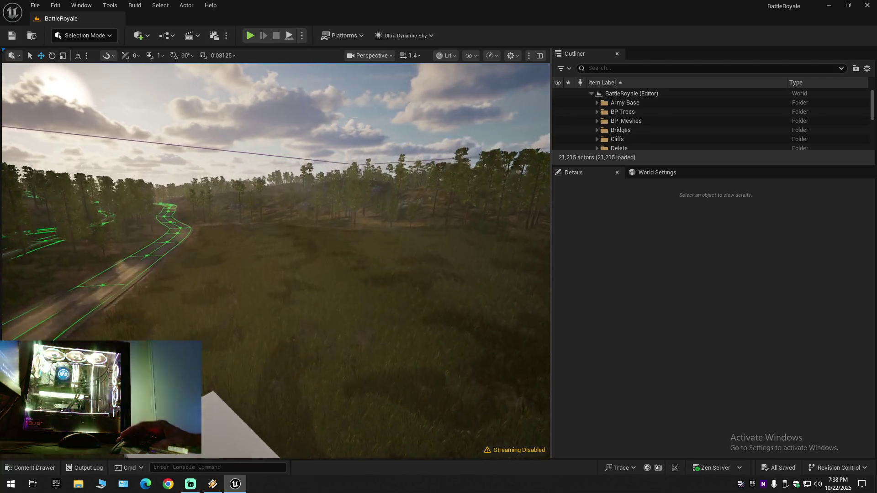
key(q)
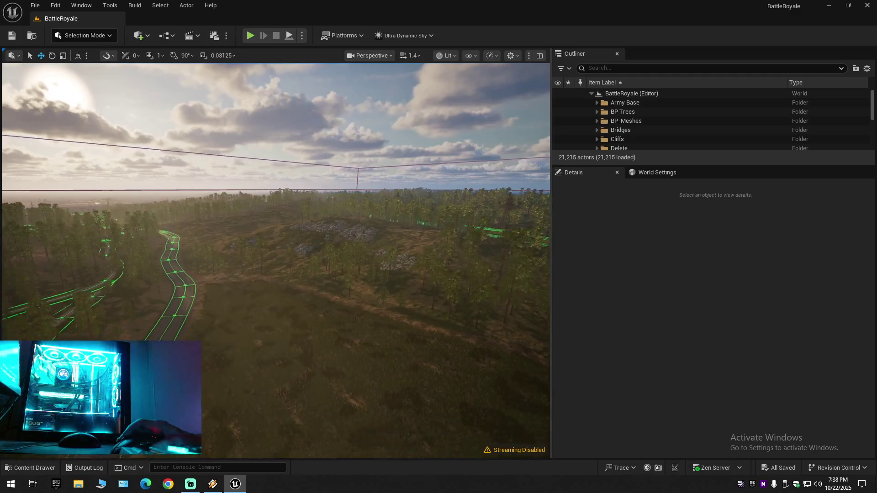
key(s)
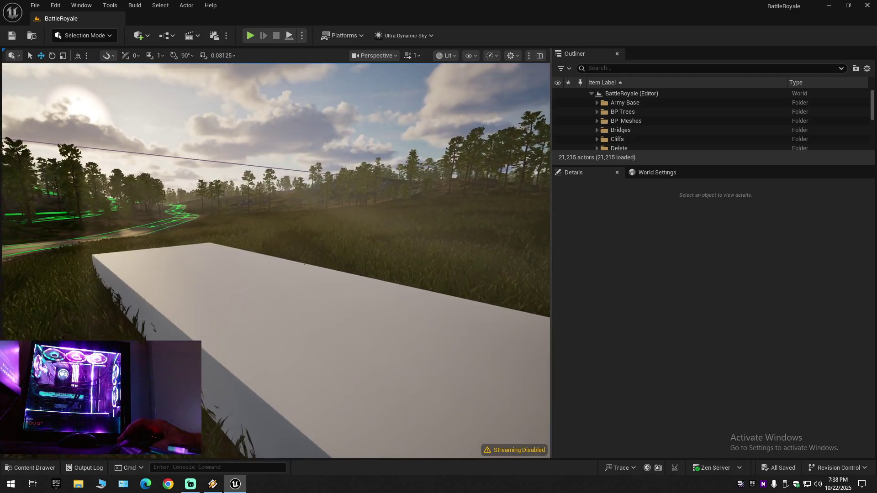
scroll(399, 225, down, 1)
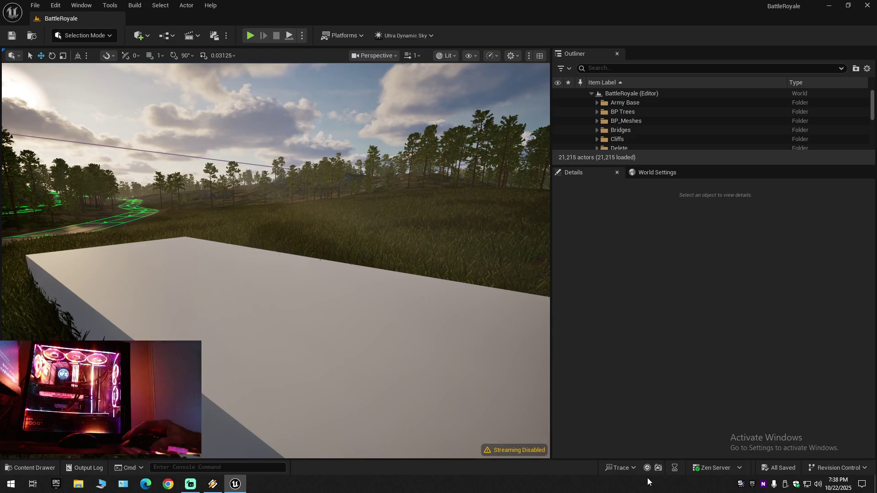
In Epic Games Launcher's library, search the Fab assets for 'weapon' packs.
click(756, 485)
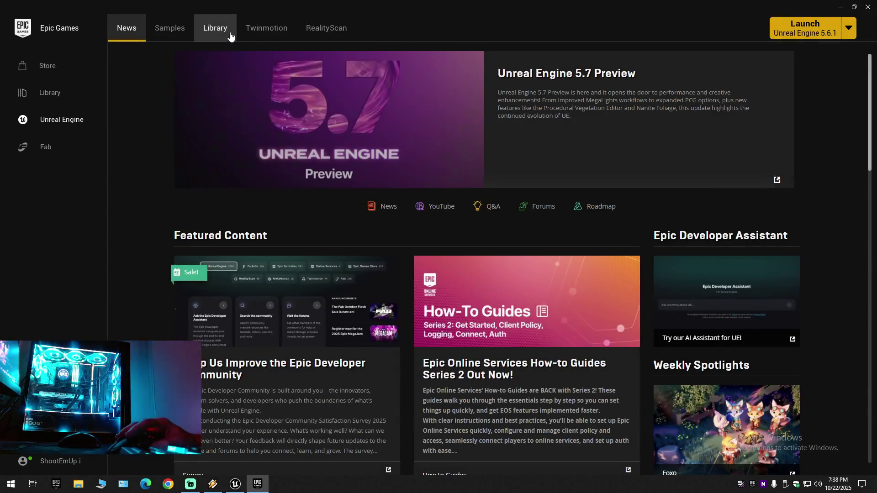
click(227, 31)
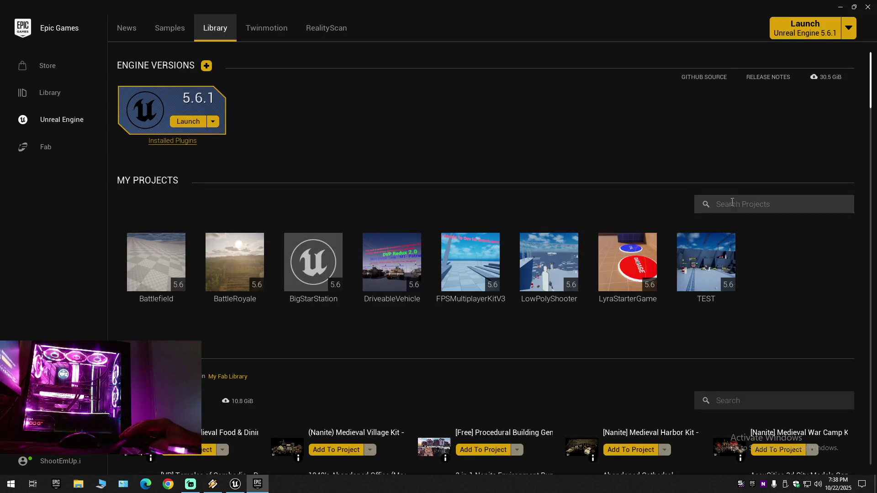
click(722, 399)
text(weapon)
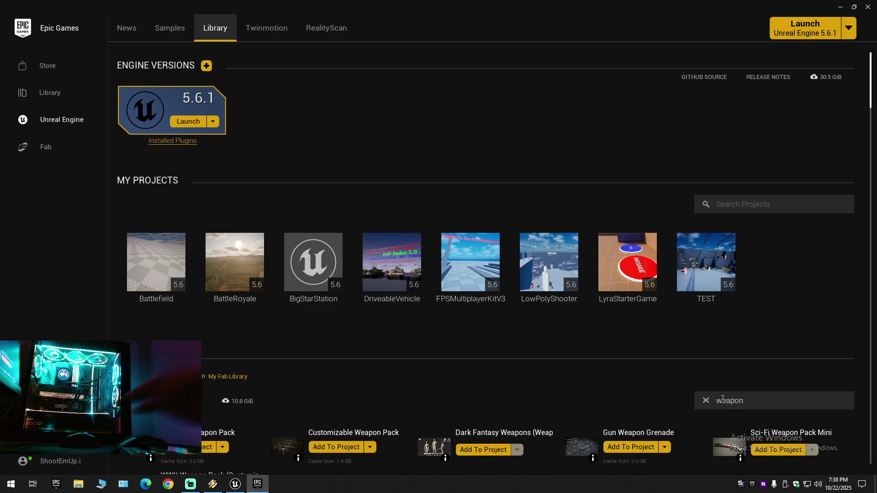
text(s)
key(BackSpace)
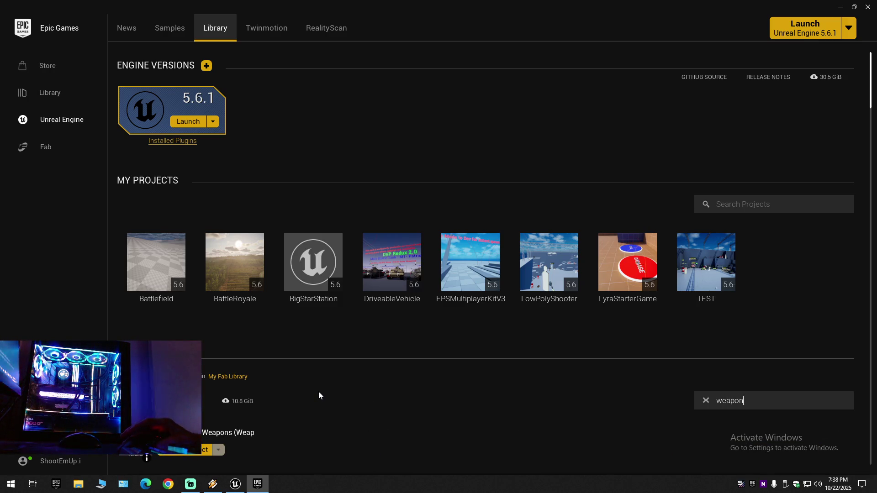
scroll(282, 402, down, 1)
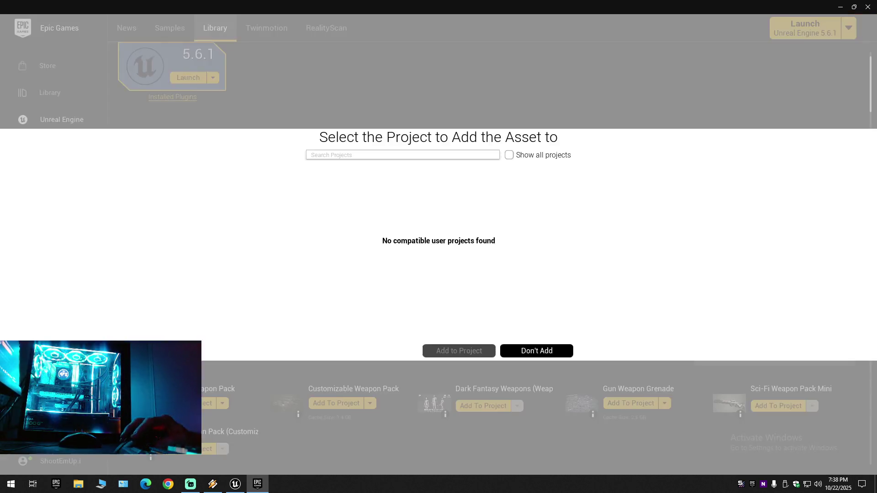
Remove local content for the first weapon pack, Customizable Weapon Pack and Gun Weapon Grenade pack.
click(544, 350)
click(225, 404)
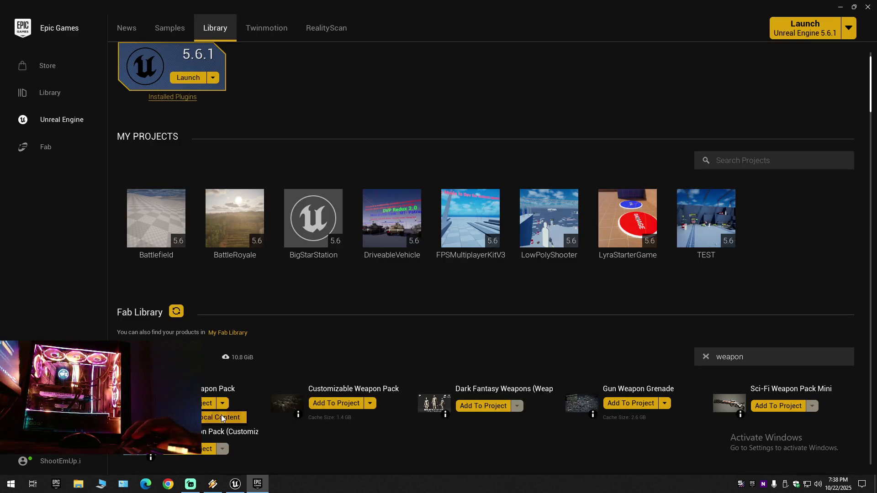
click(221, 417)
click(370, 402)
click(371, 416)
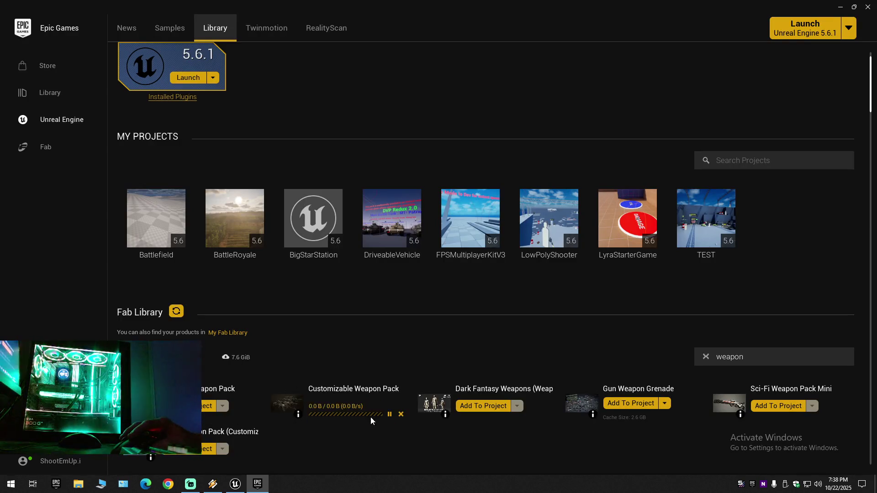
click(665, 404)
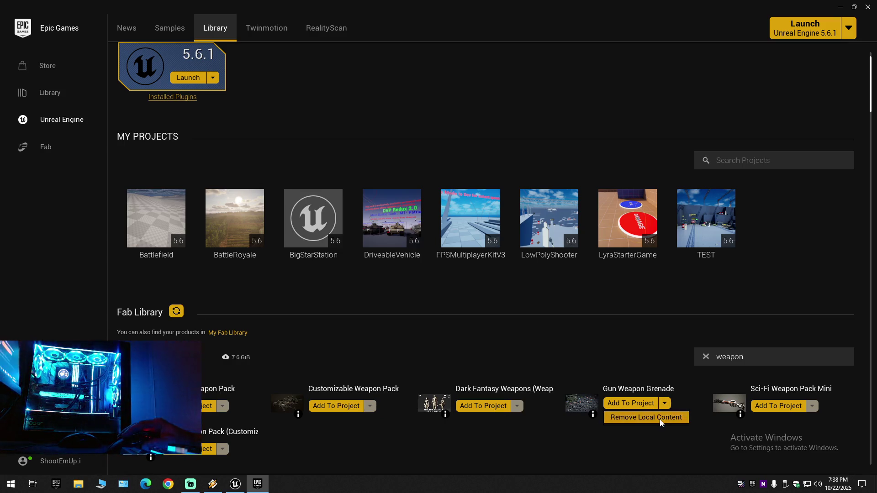
click(659, 419)
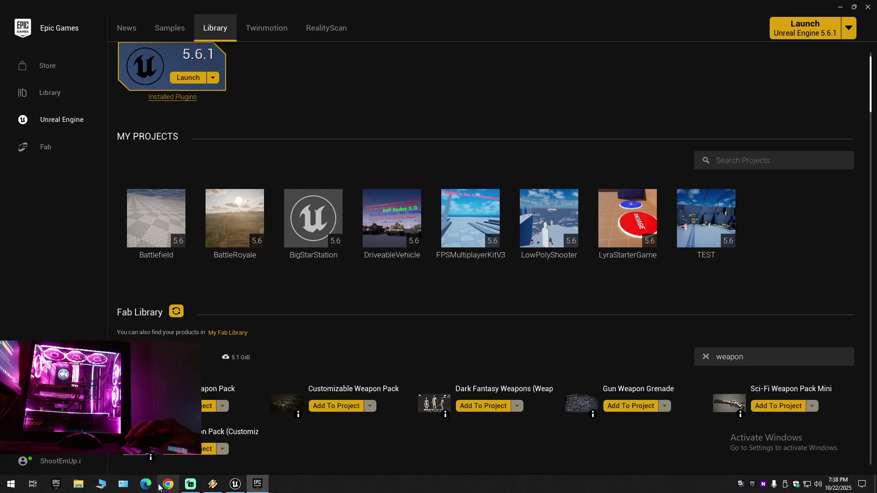
Browse from D:\Unreal Engine down to BattleRoyale's Custom\CustomMaterials\Materials\Master_Materials folder.
click(78, 484)
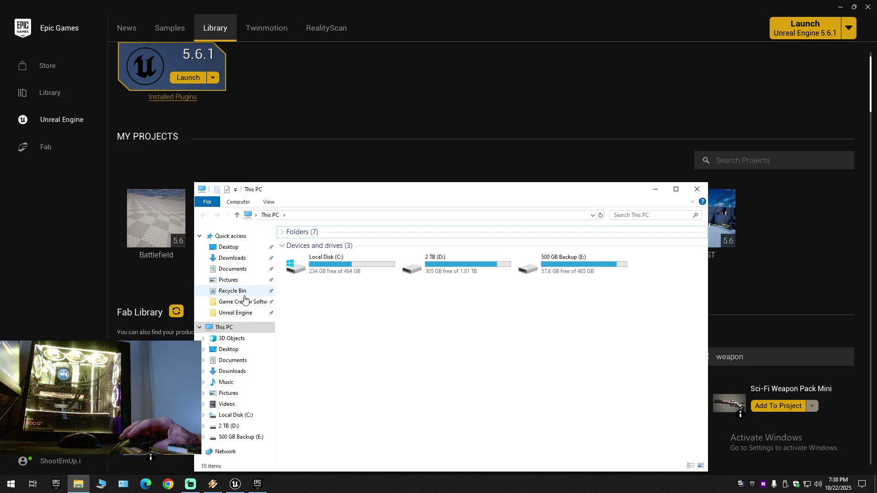
click(235, 313)
double_click(325, 271)
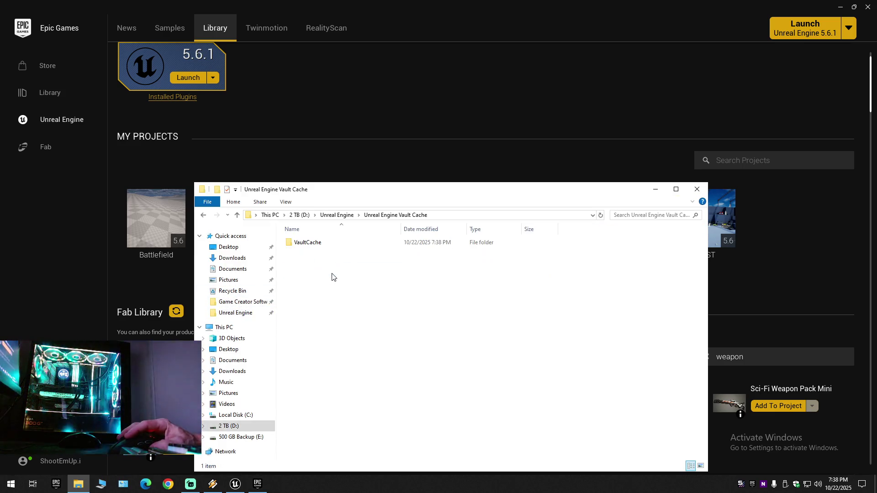
double_click(315, 243)
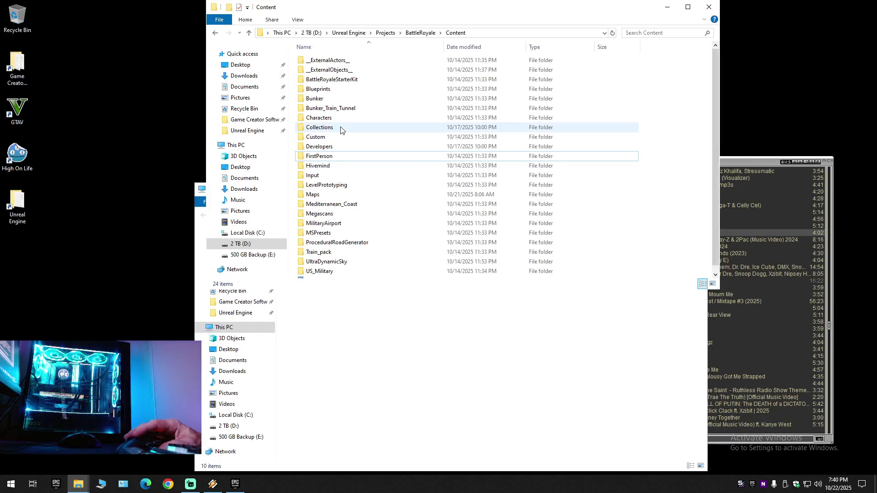
double_click(322, 137)
double_click(325, 61)
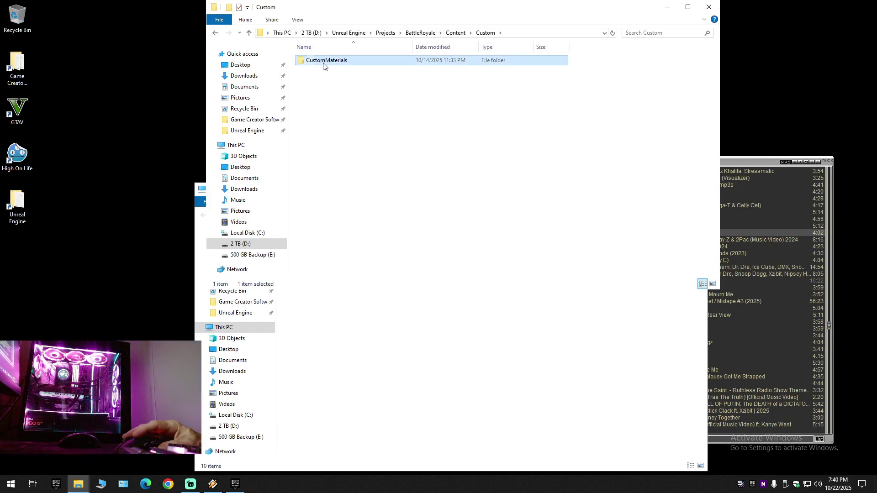
double_click(319, 60)
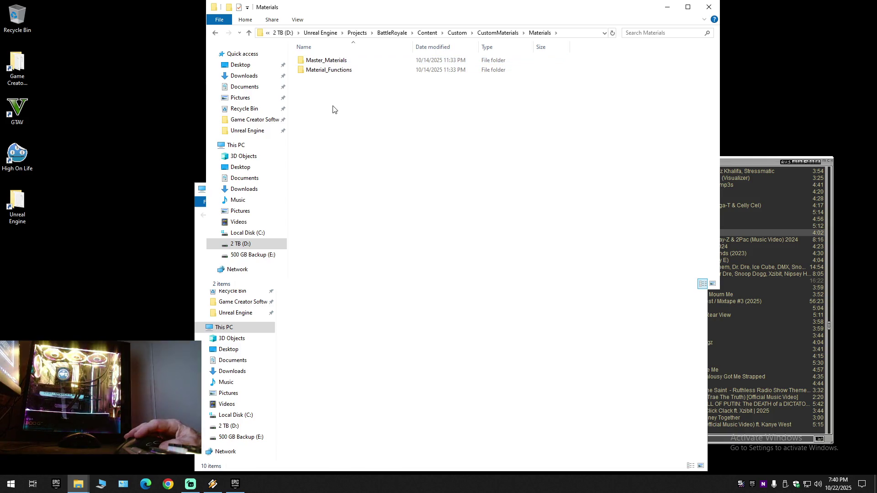
double_click(326, 60)
Look inside Custom_MS_Master and M_MS_Foliage_Overwrite, then open the T_NoiseMask_RGB file.
key(alt+Left)
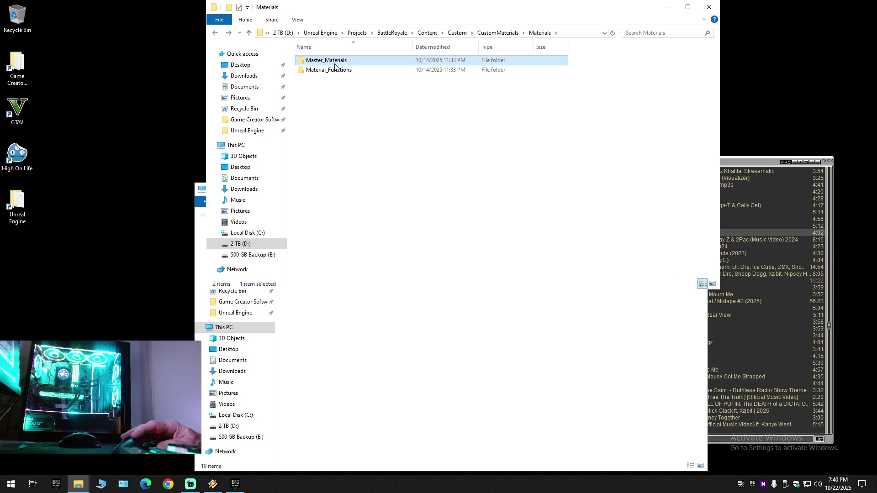
double_click(335, 64)
double_click(334, 64)
double_click(334, 61)
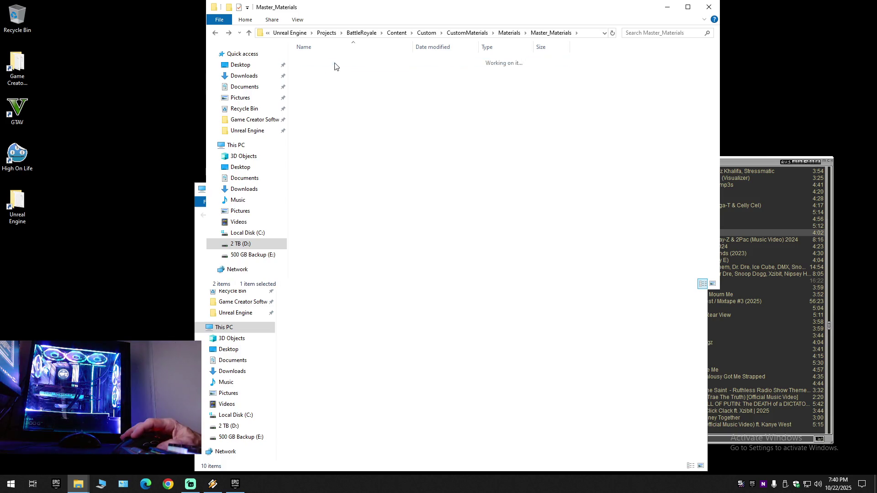
key(alt+Left)
key(alt+Left)
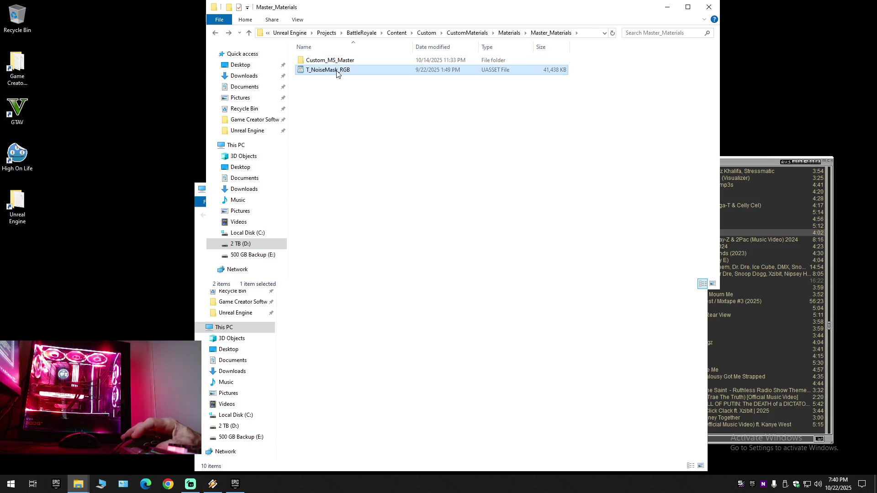
double_click(335, 70)
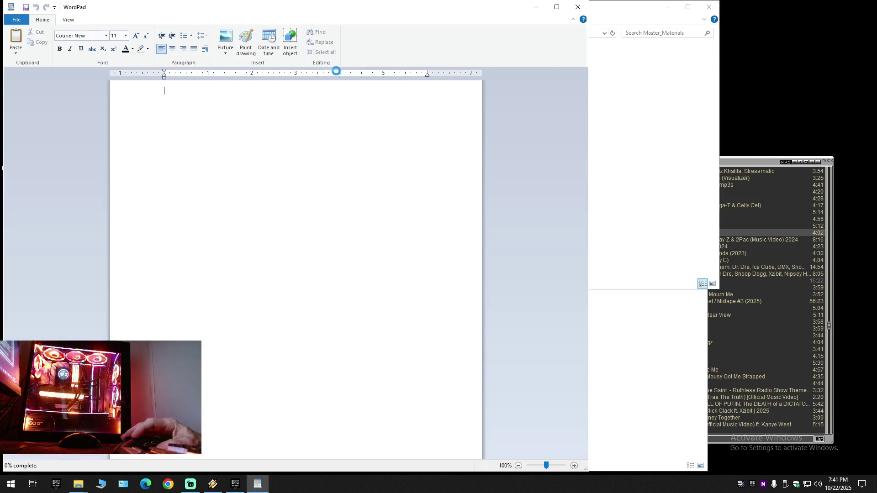
Close the Master_Materials window, force-close the frozen WordPad, and go to the Unreal Engine folder.
click(710, 8)
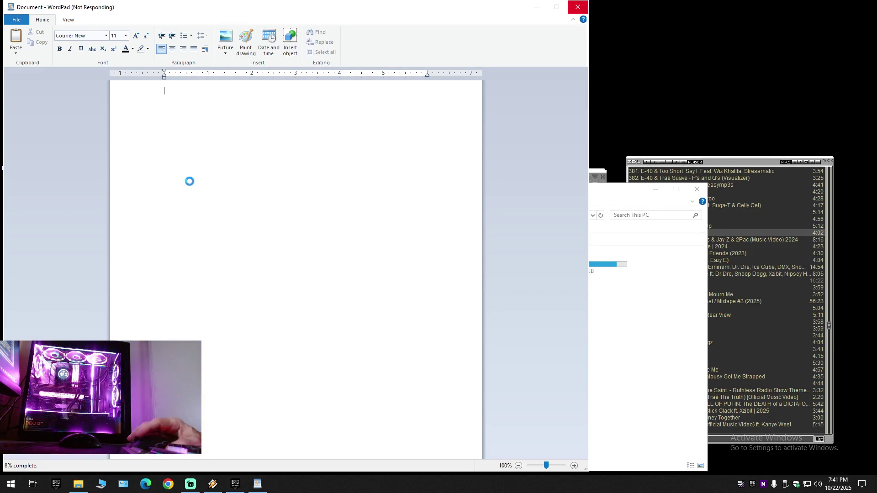
click(576, 8)
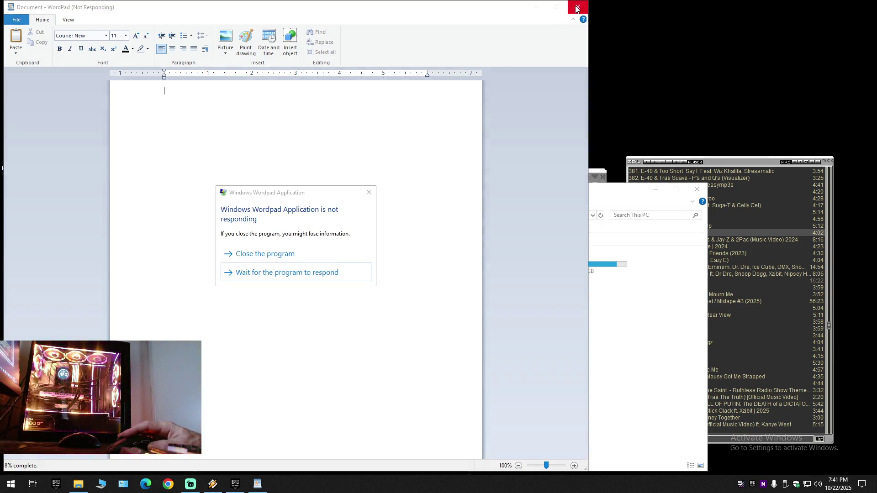
click(274, 253)
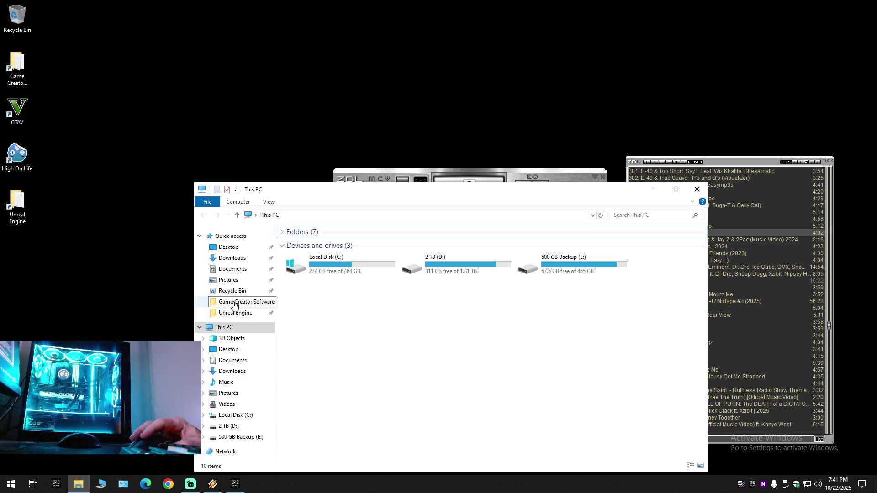
click(233, 314)
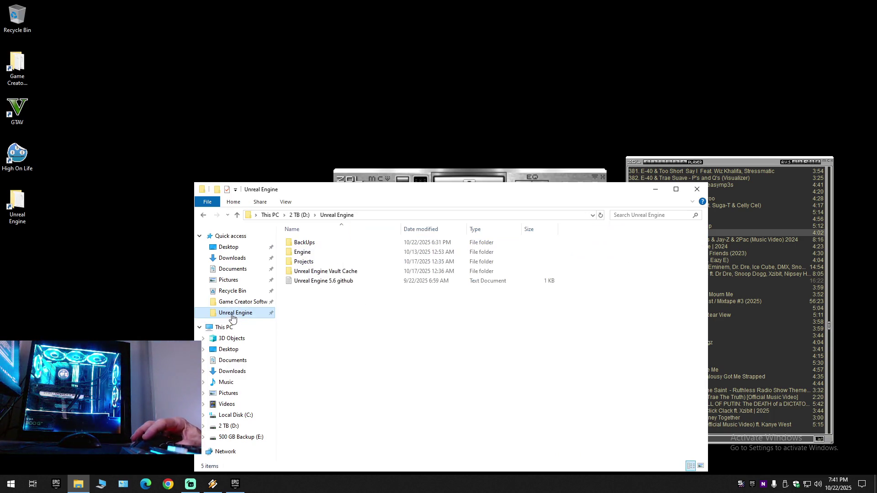
Delete the Custom folder from Projects\BattleRoyale\Content to the Recycle Bin.
double_click(304, 262)
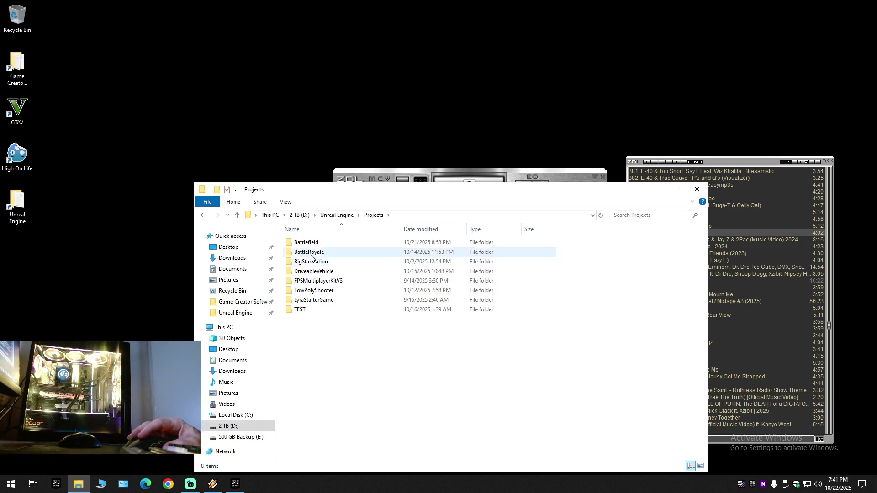
double_click(309, 253)
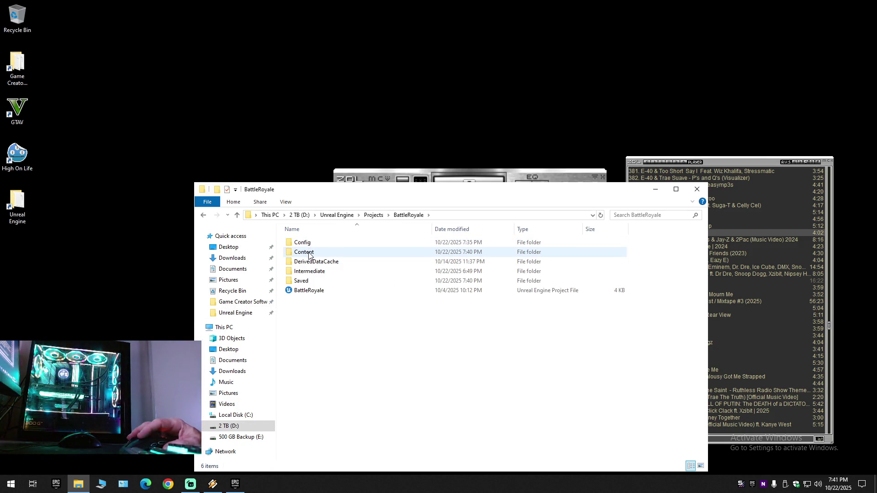
double_click(309, 256)
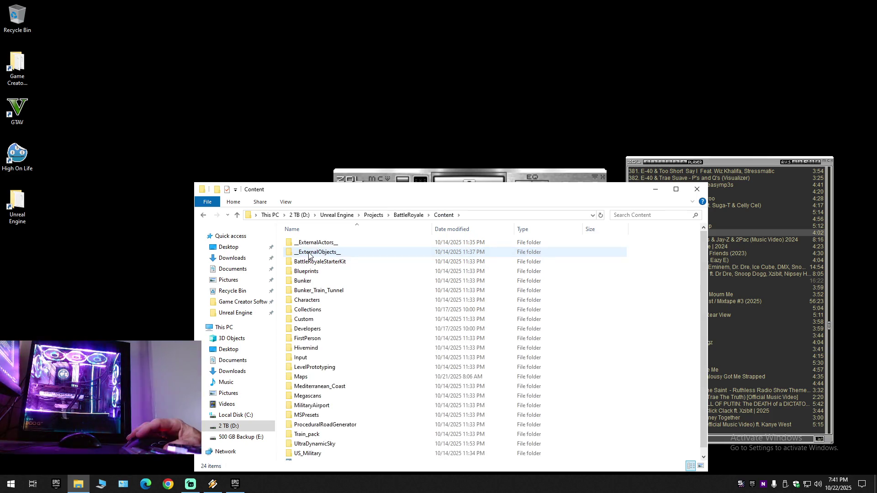
click(301, 321)
right_click(301, 321)
click(319, 288)
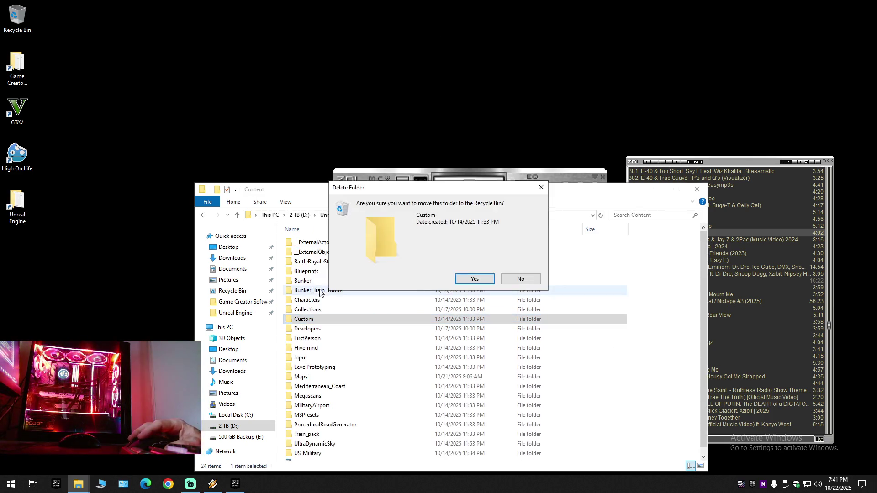
click(470, 280)
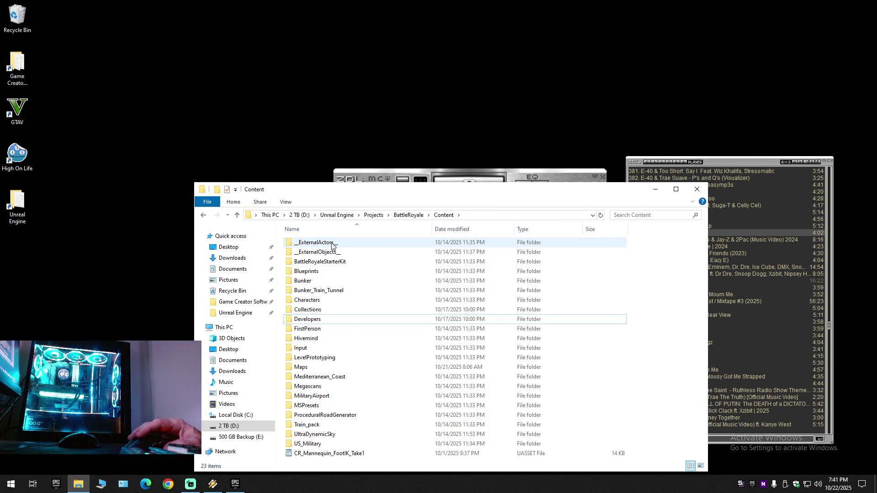
Check the BattleRoyaleStarterKit and Blueprints folders, then close the Content window.
double_click(318, 262)
key(BackSpace)
double_click(318, 271)
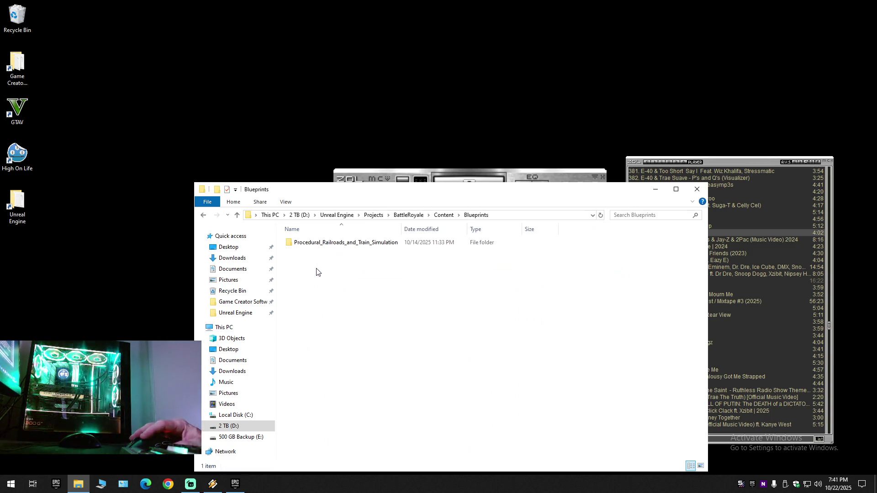
key(BackSpace)
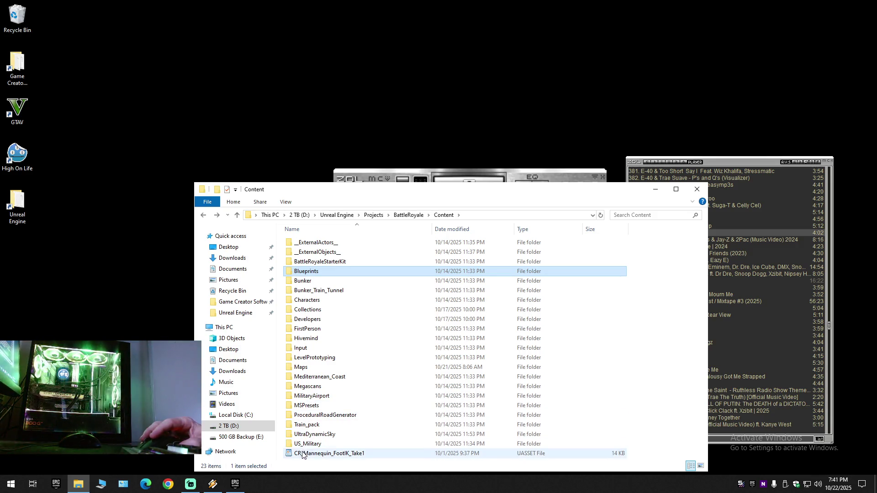
click(696, 189)
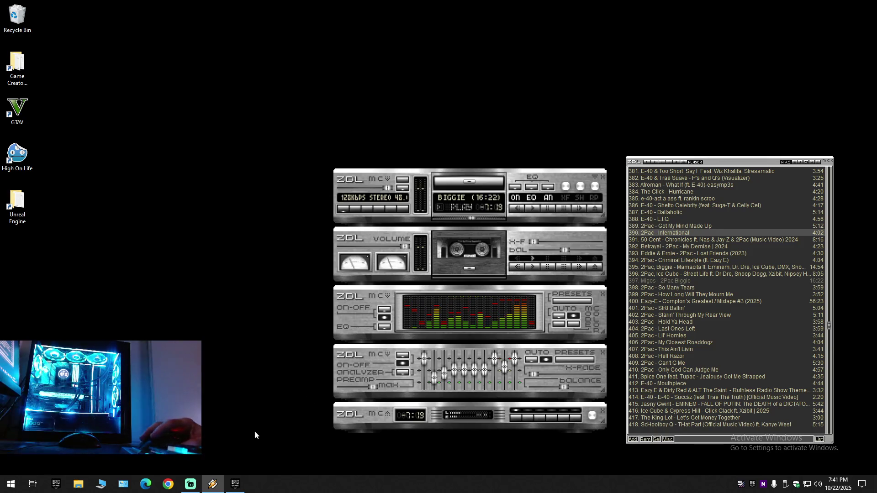
Add version 5.5 of the weapon pack to the BattleRoyale project to start its download.
click(234, 484)
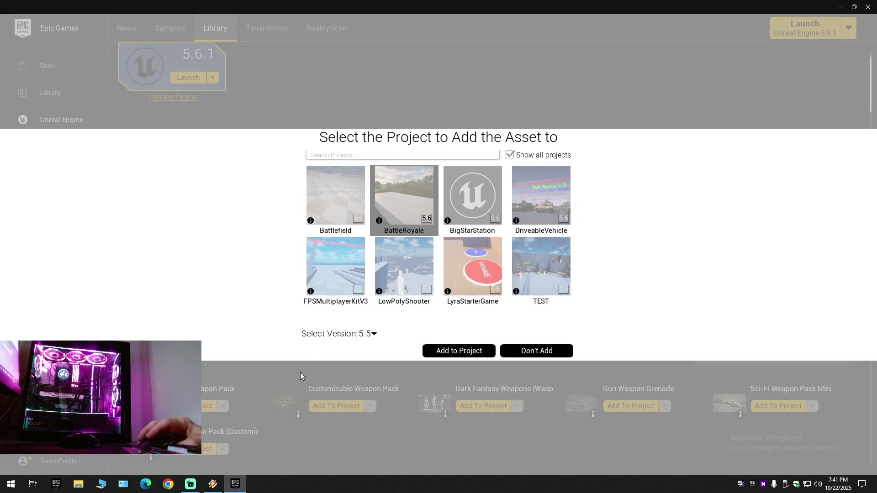
click(406, 203)
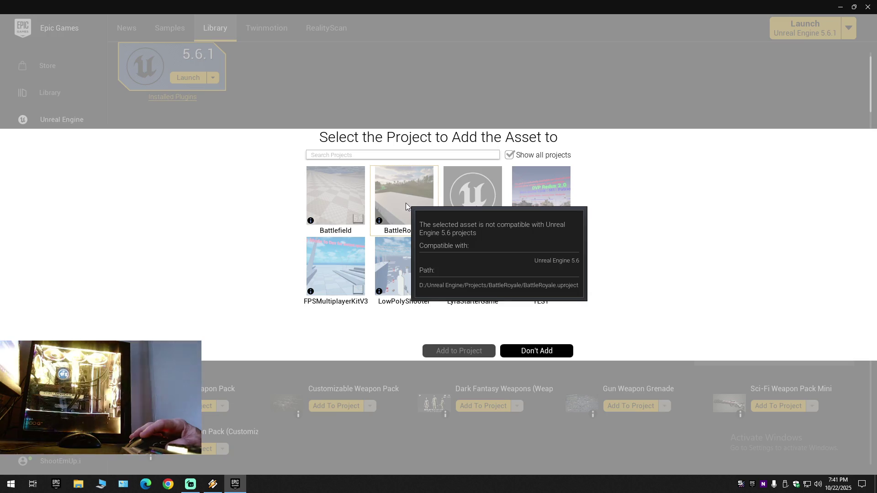
click(405, 204)
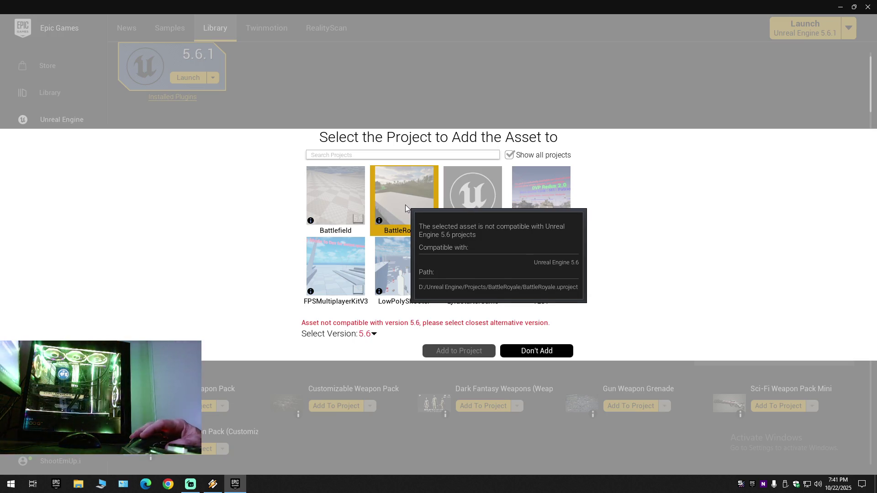
click(371, 334)
click(372, 318)
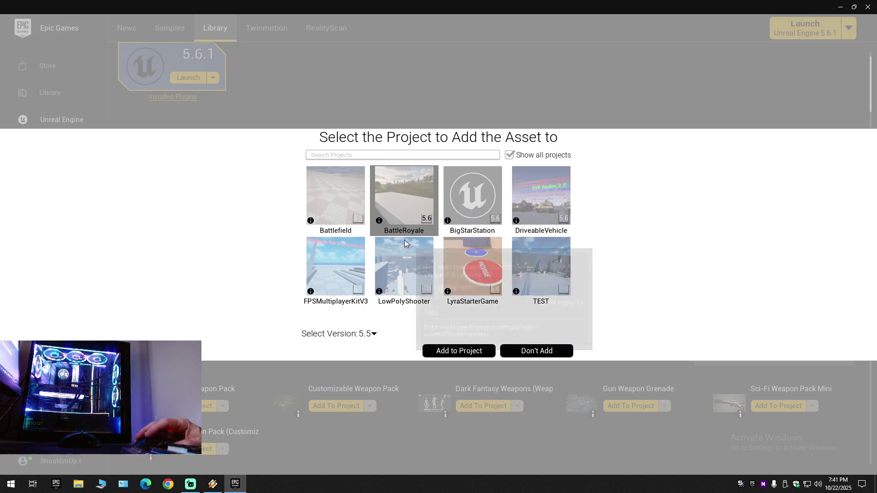
click(434, 347)
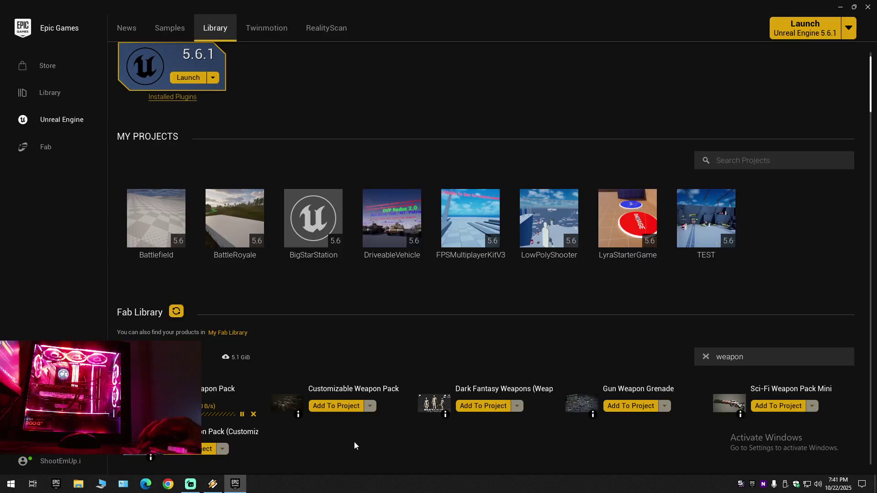
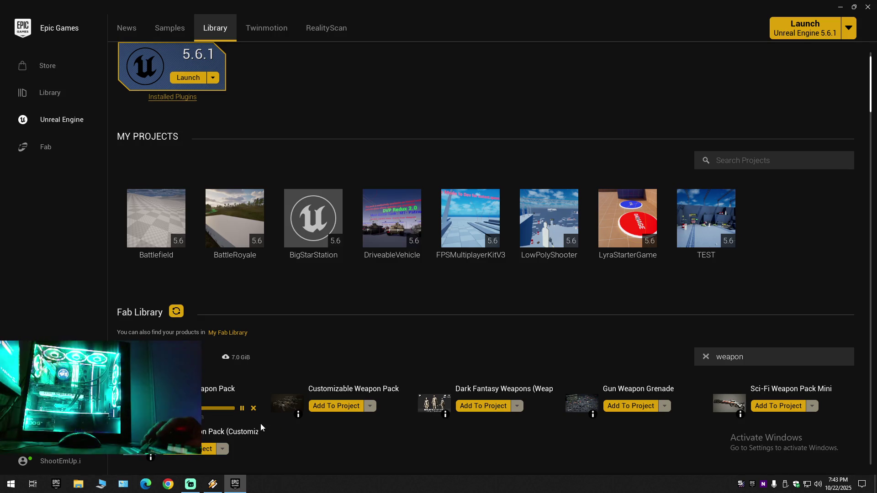
Add the Customizable Weapon Pack to the BattleRoyale project with engine version 5.5, showing all projects.
click(342, 406)
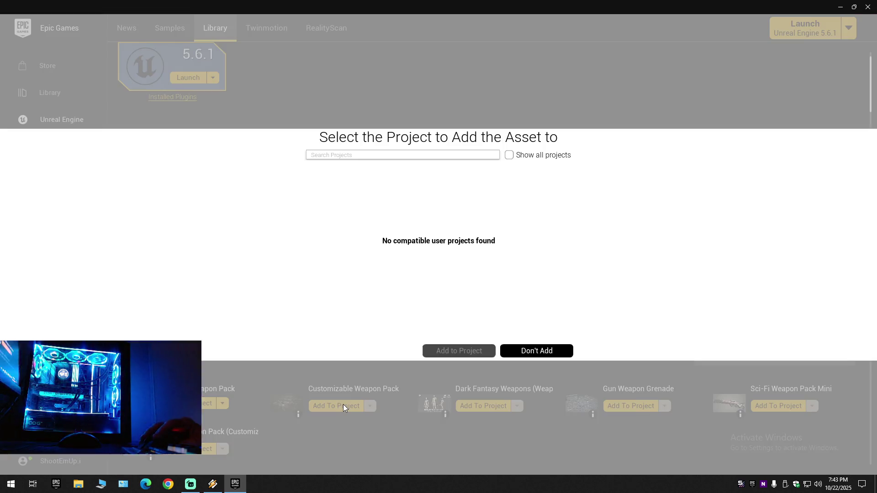
click(510, 155)
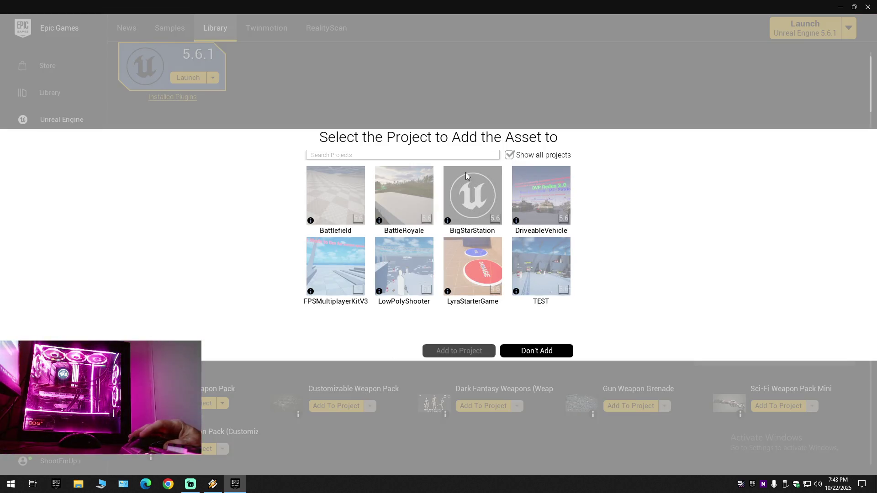
click(393, 208)
click(368, 335)
click(372, 319)
click(444, 347)
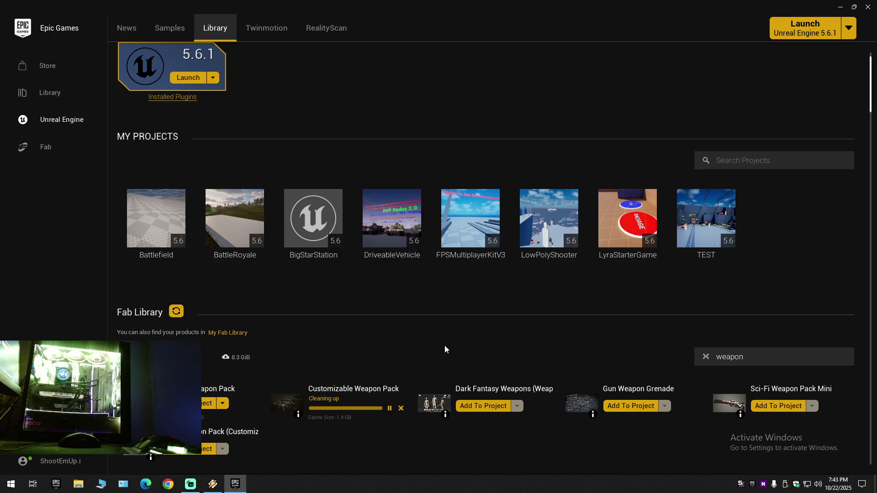
Add Gun Weapon Grenade to the BattleRoyale project to start its 2.3 GB download.
click(631, 406)
click(404, 199)
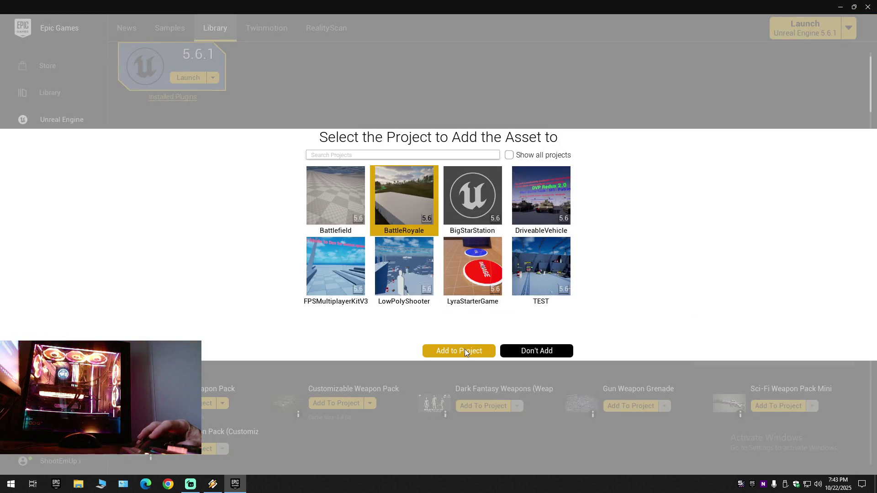
click(464, 349)
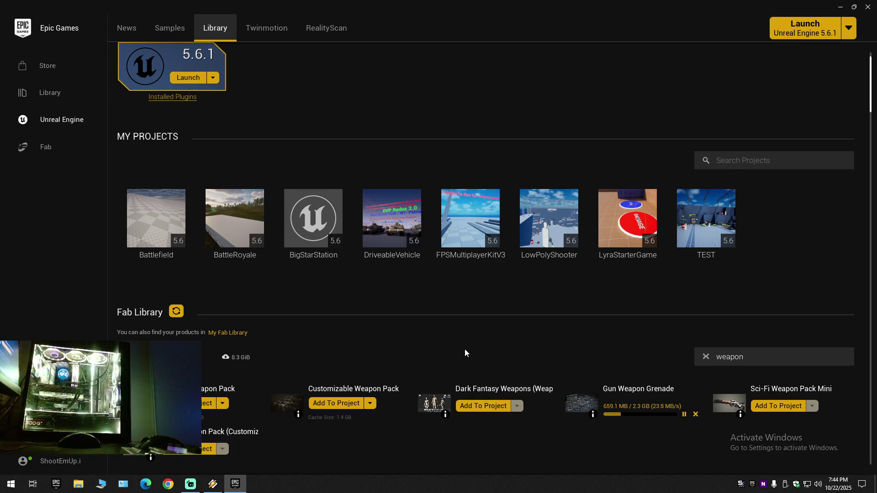
click(212, 484)
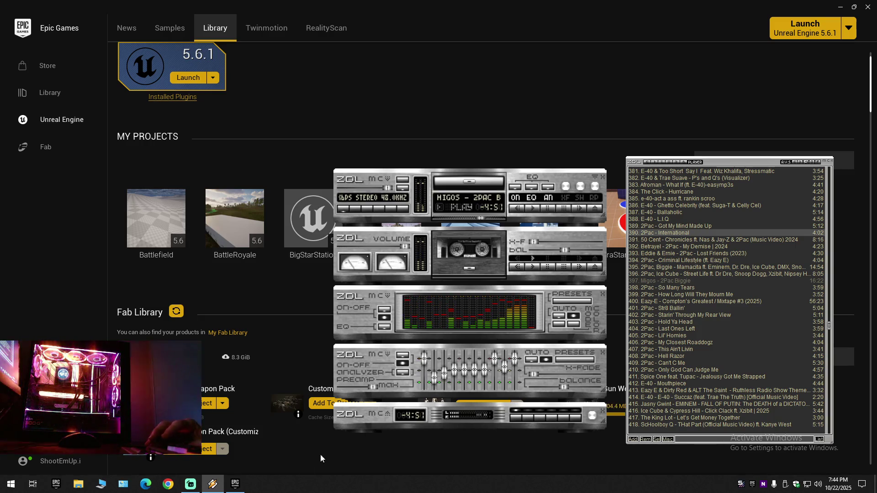
Return to the Epic Games Launcher and open the Dark Fantasy Weapons product details.
click(235, 484)
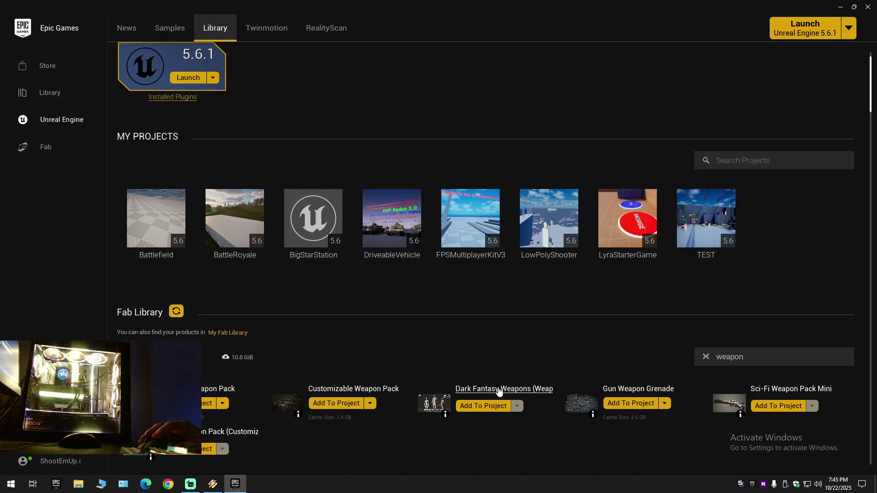
click(458, 388)
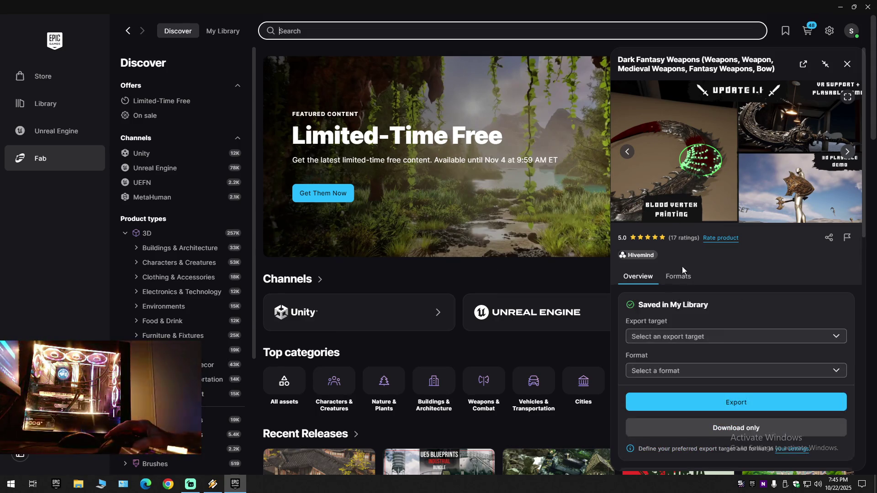
Page fullscreen through every Dark Fantasy Weapons image, Shield Of Torment to Throwing Axe, then exit.
click(846, 98)
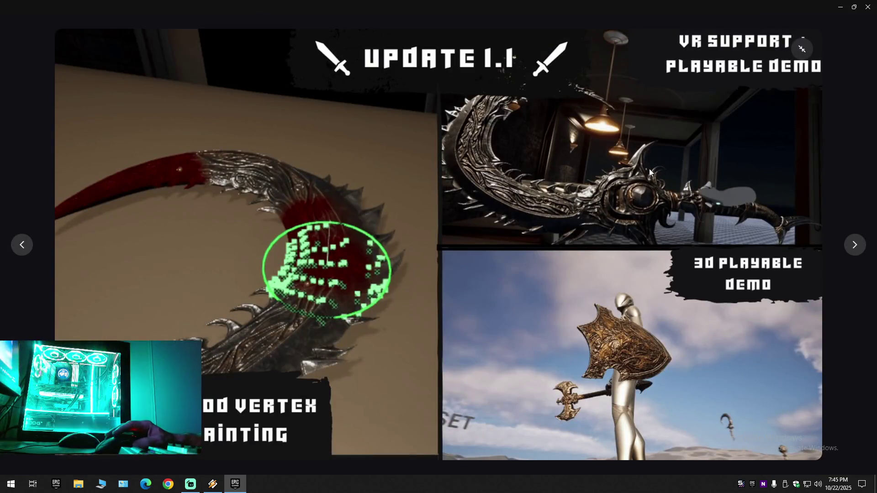
click(852, 247)
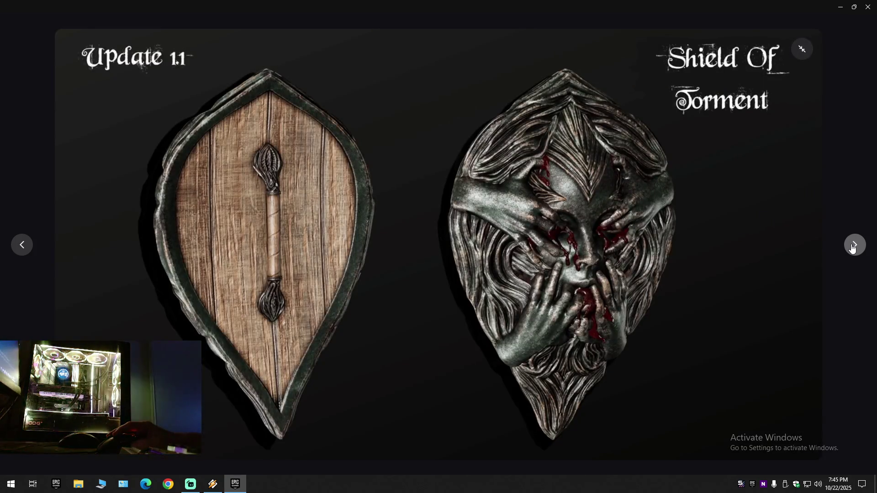
click(852, 248)
click(852, 248)
click(852, 248)
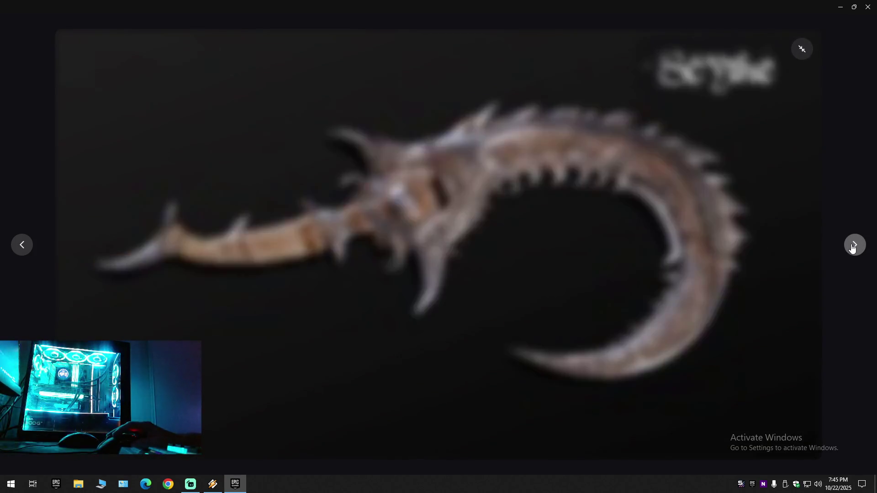
click(852, 248)
click(852, 248)
click(852, 248)
click(852, 248)
click(852, 248)
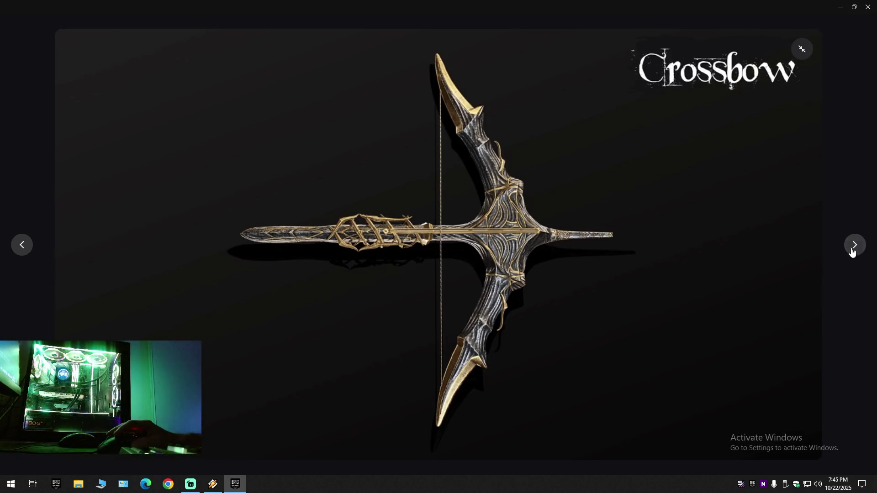
click(854, 247)
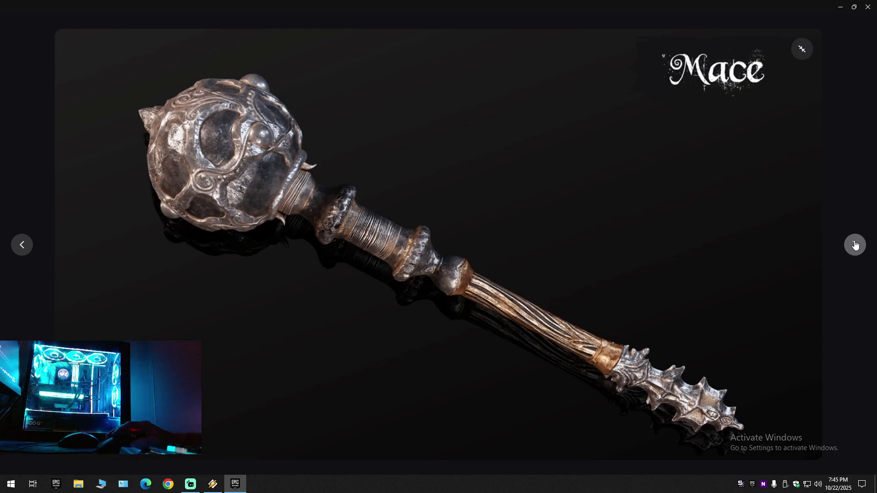
click(854, 246)
click(854, 246)
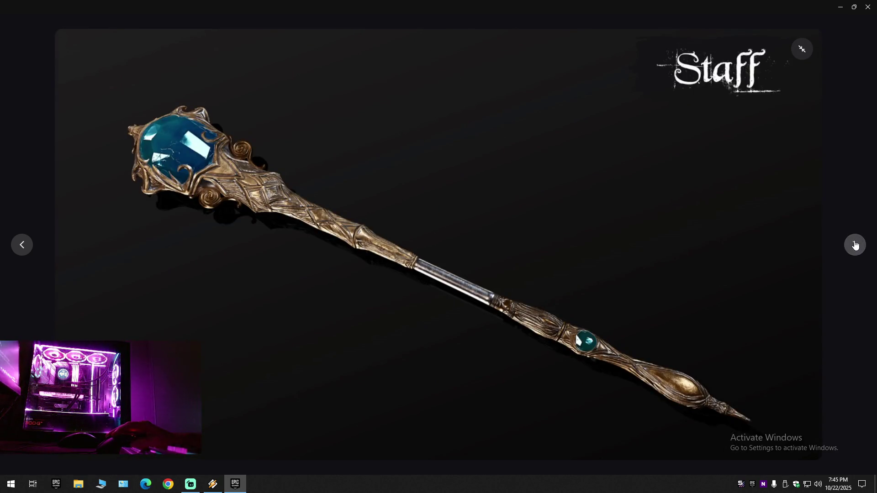
click(854, 245)
click(854, 245)
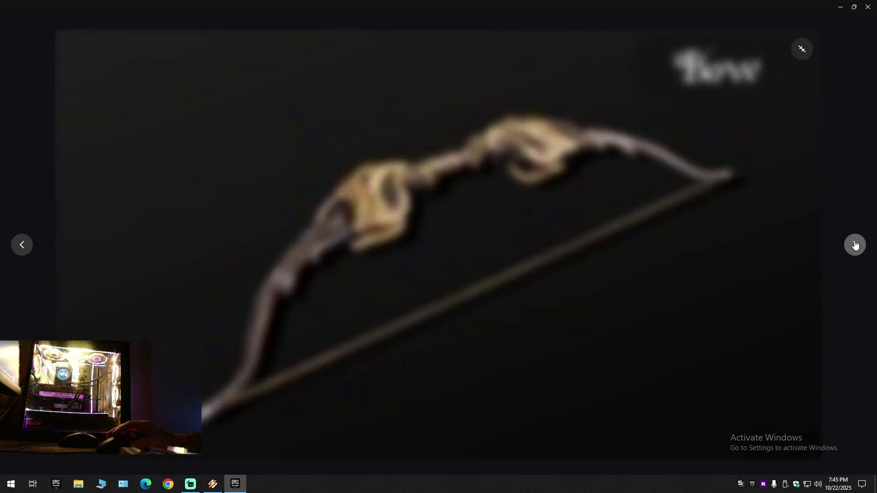
click(855, 245)
click(855, 246)
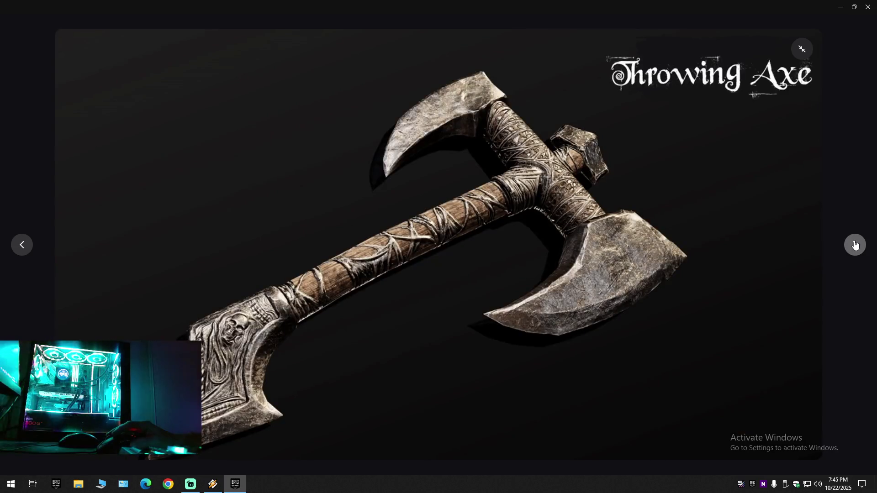
click(855, 246)
click(802, 49)
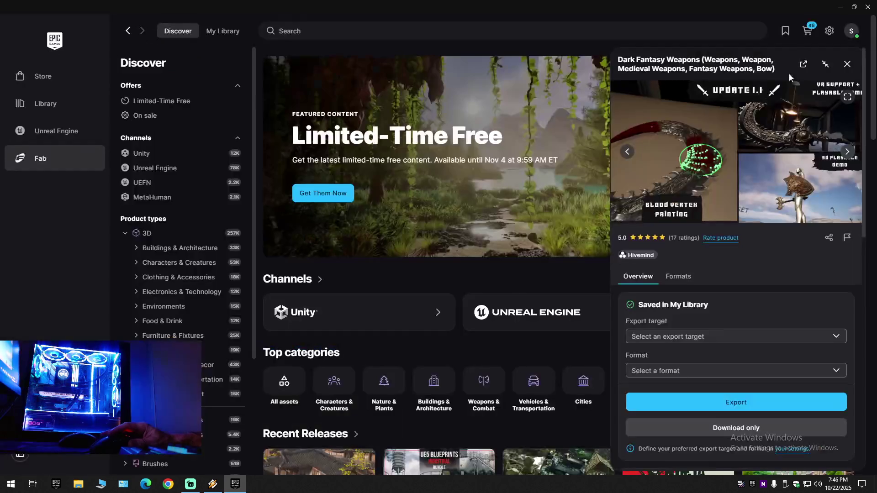
click(223, 30)
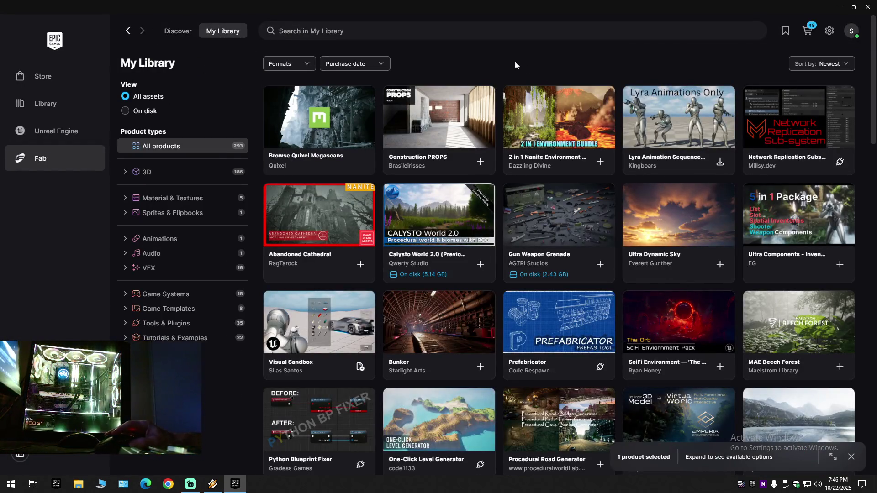
Search My Library for 'weapon' and open the WWII Weapon Pack details.
click(410, 32)
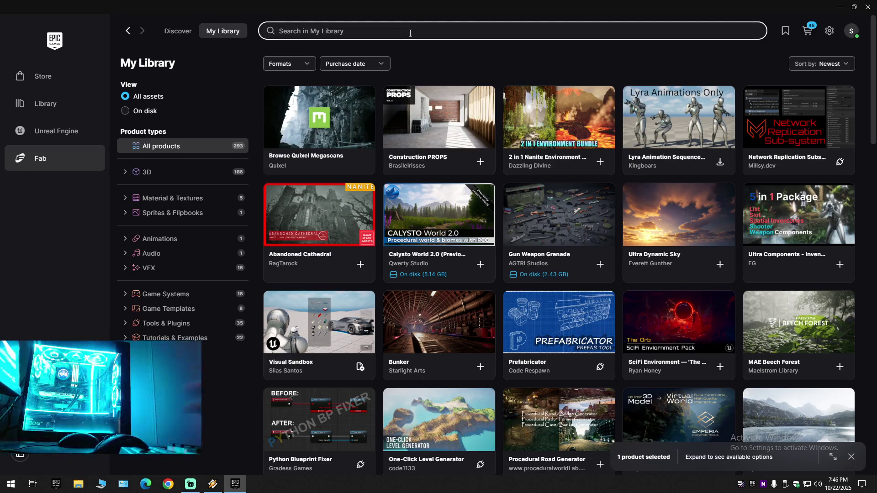
text(weapon)
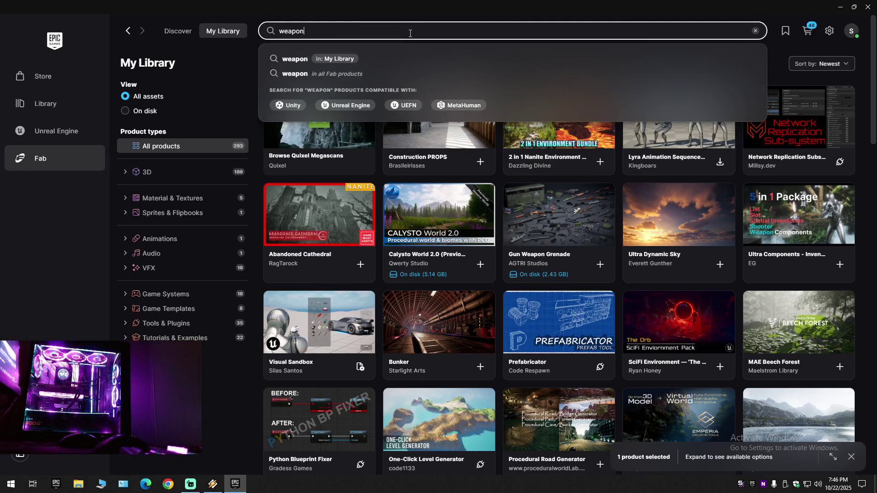
key(Return)
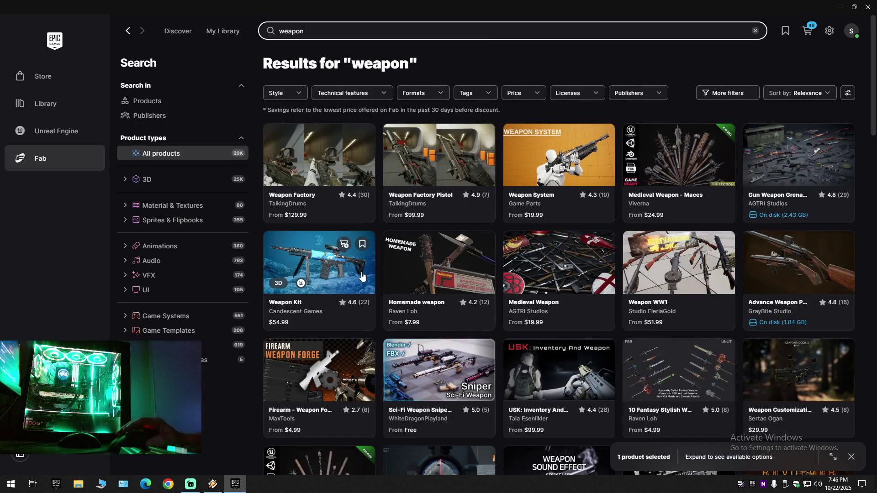
click(214, 31)
click(327, 29)
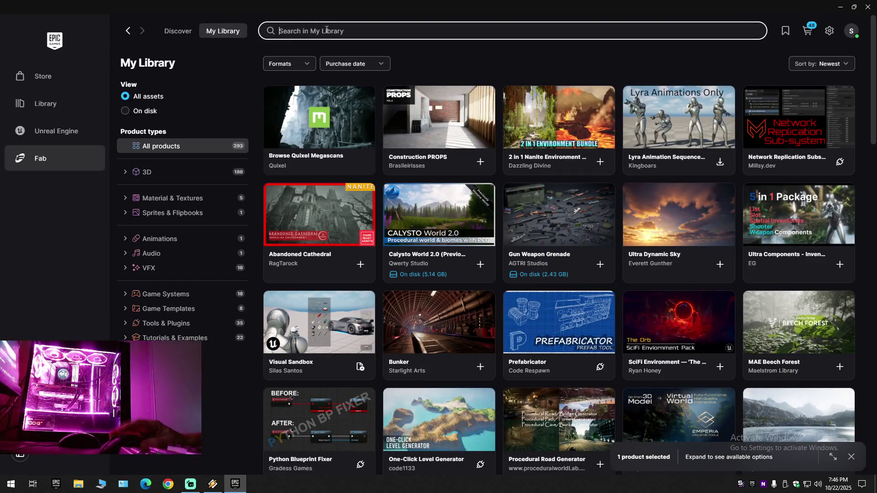
text(weapon)
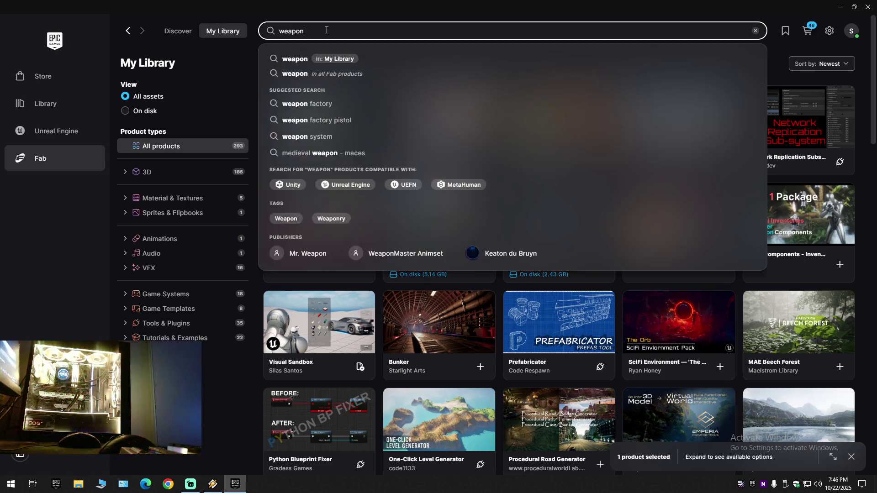
key(Return)
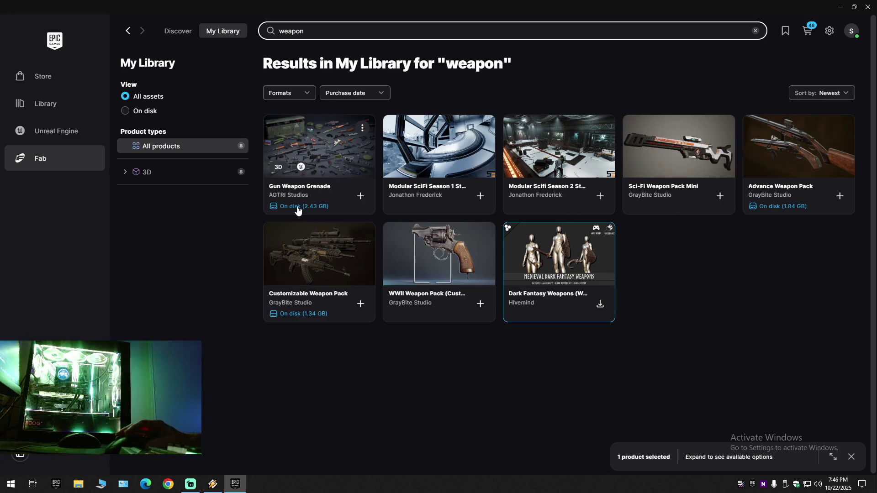
click(424, 267)
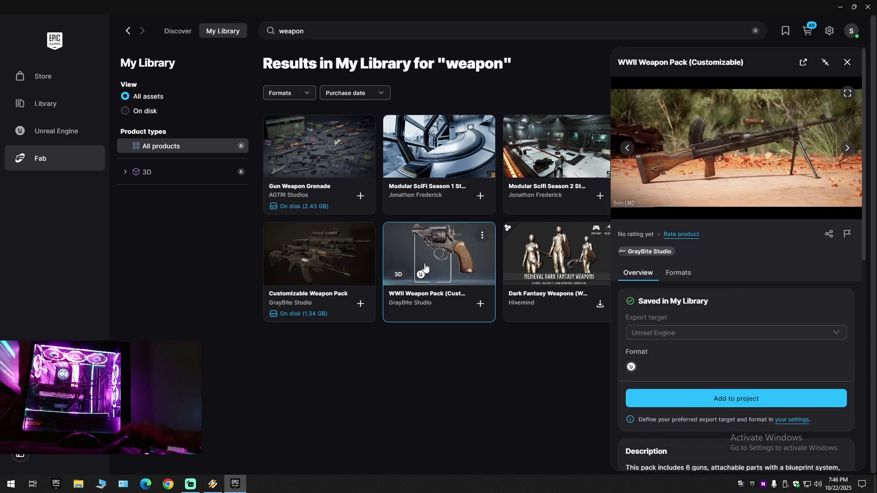
Page fullscreen through all WWII Weapon Pack showcase images, from Bren to machine gun.
click(847, 93)
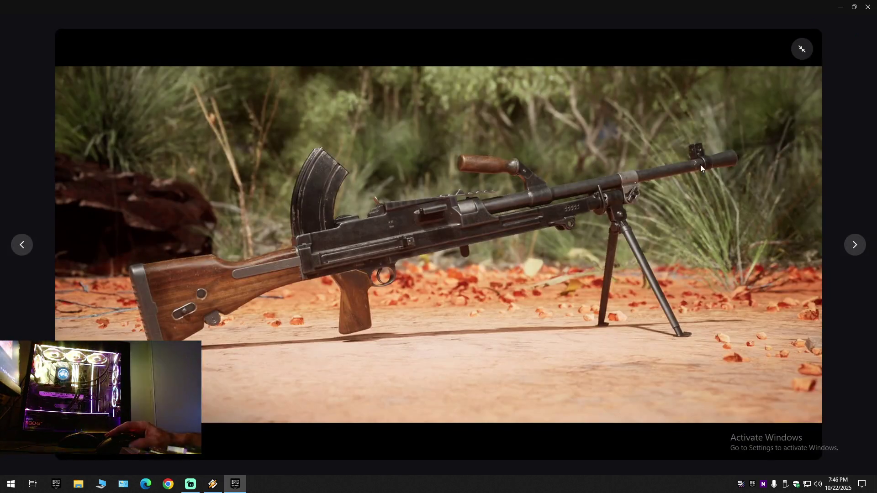
click(855, 248)
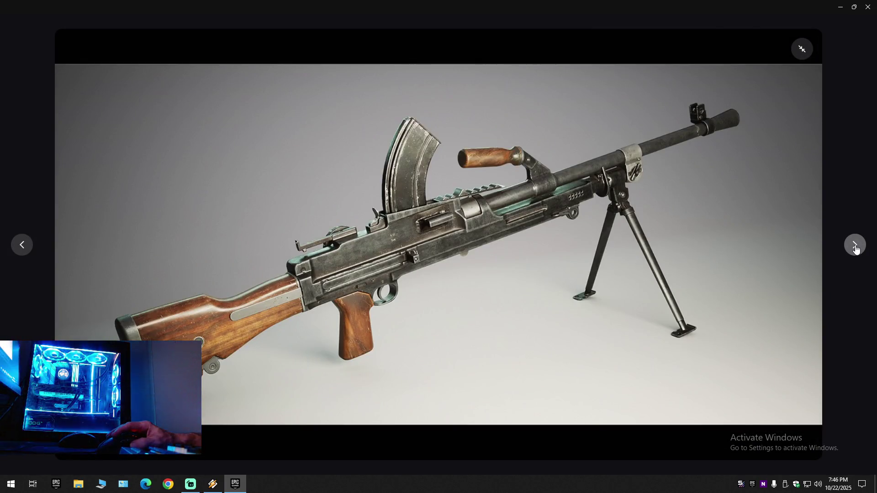
click(855, 248)
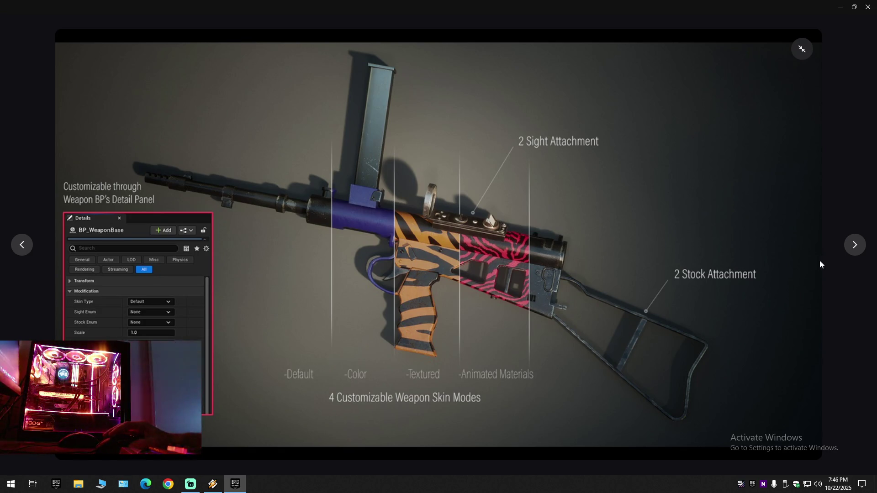
click(856, 245)
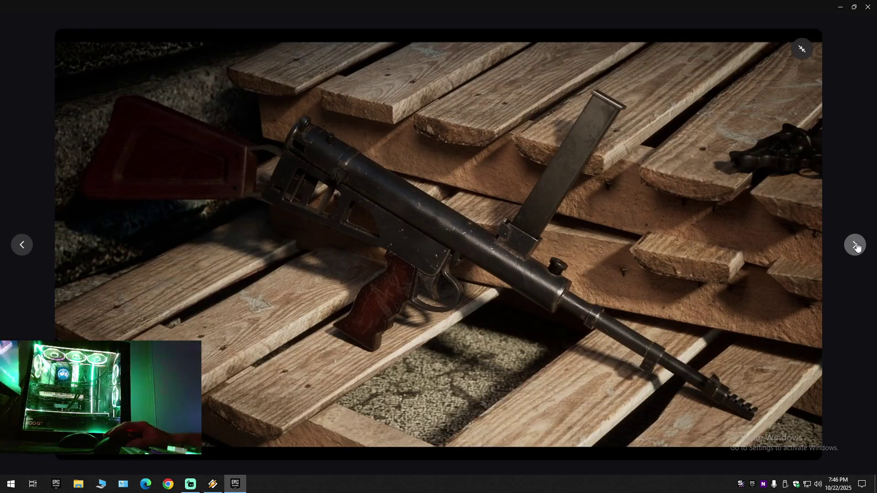
click(855, 245)
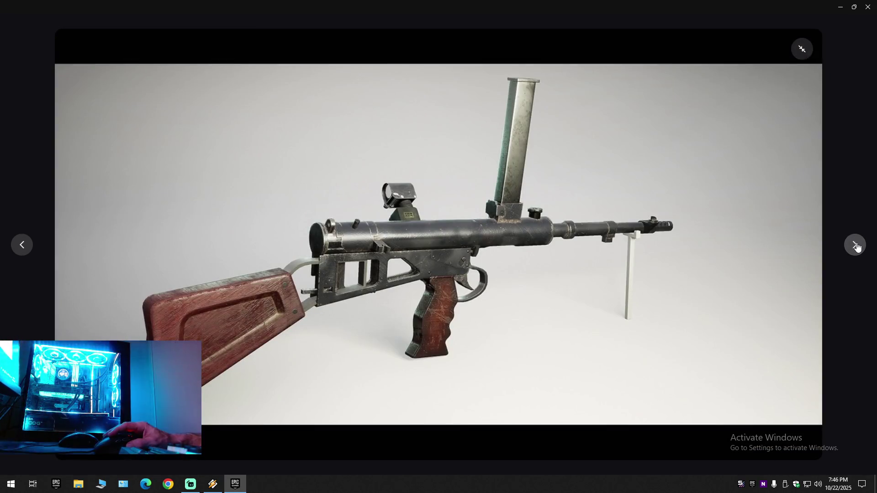
click(855, 245)
click(856, 245)
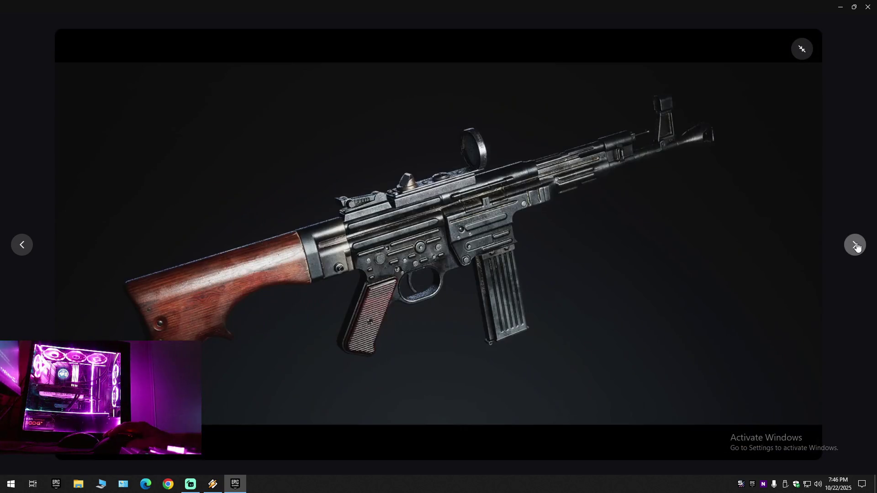
click(855, 245)
click(856, 246)
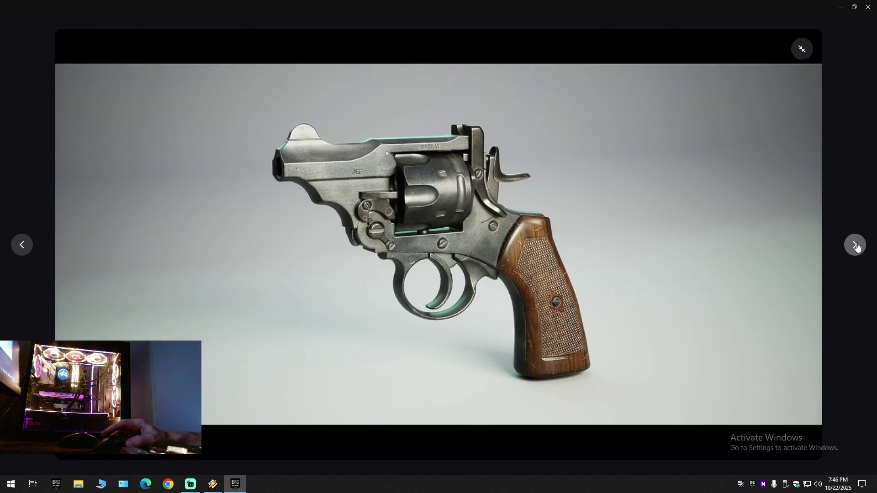
click(855, 246)
click(855, 245)
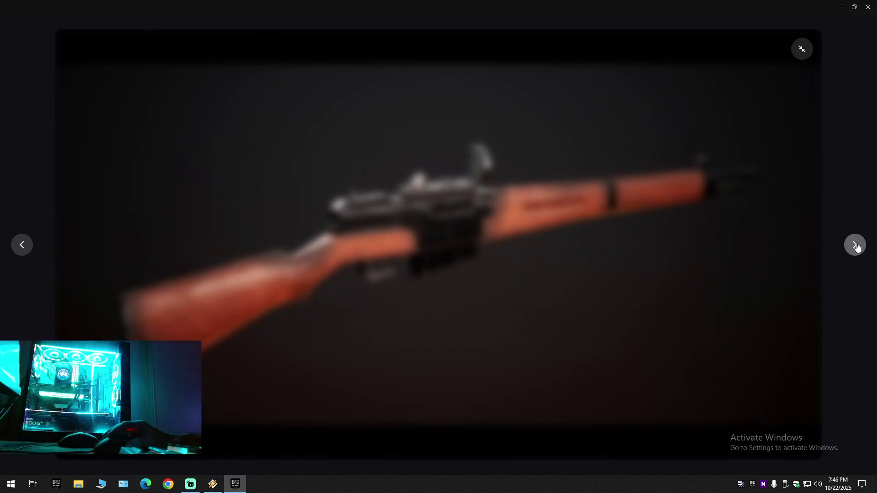
click(855, 245)
click(855, 245)
click(855, 245)
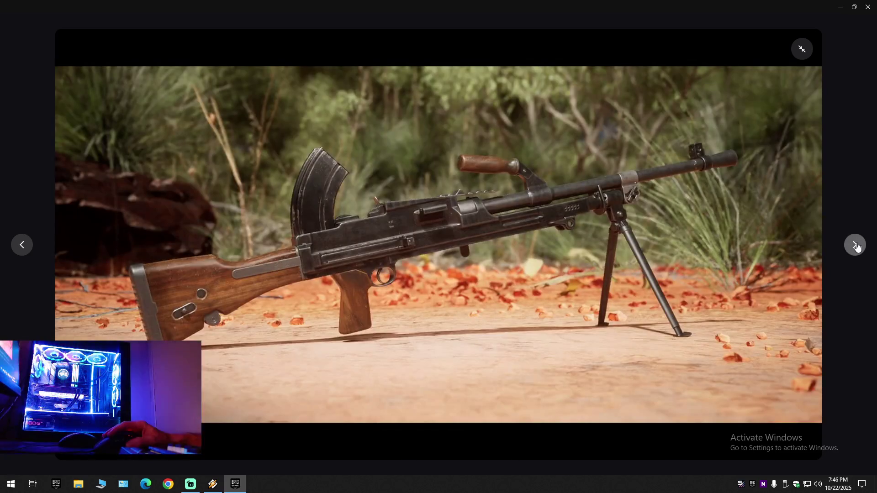
click(802, 49)
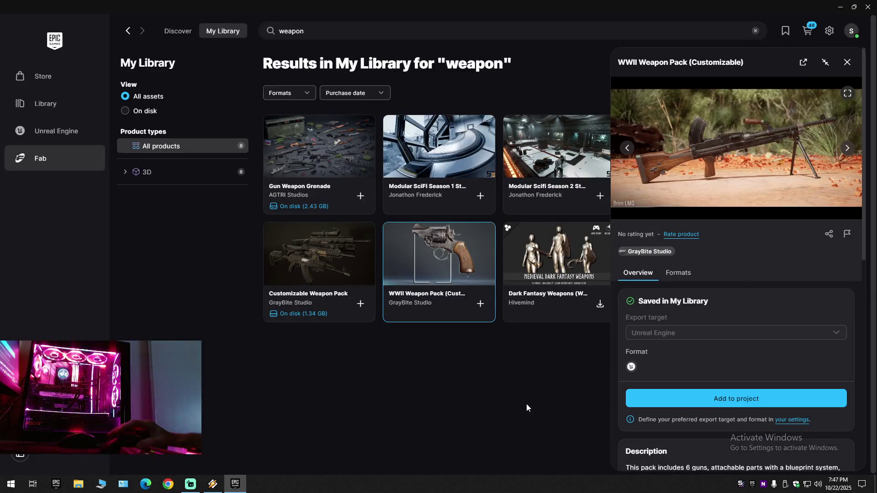
Scroll through the WWII Weapon Pack details side panel.
scroll(771, 350, down, 5)
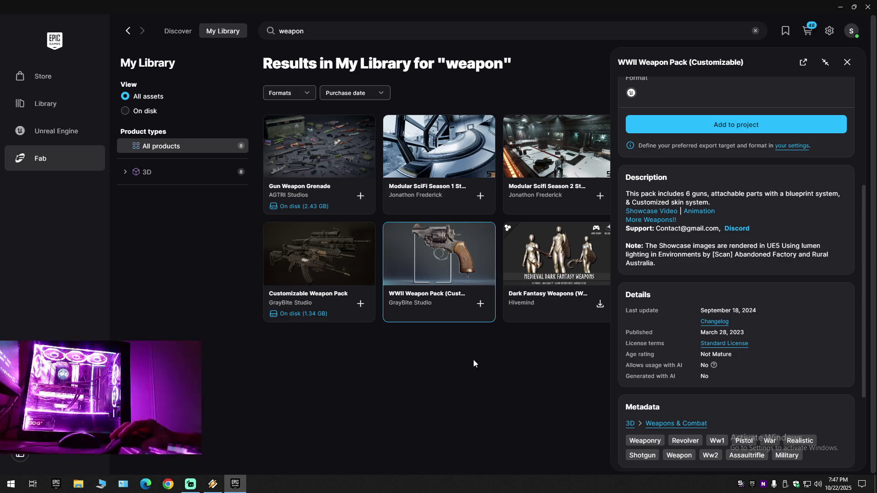
scroll(628, 180, up, 5)
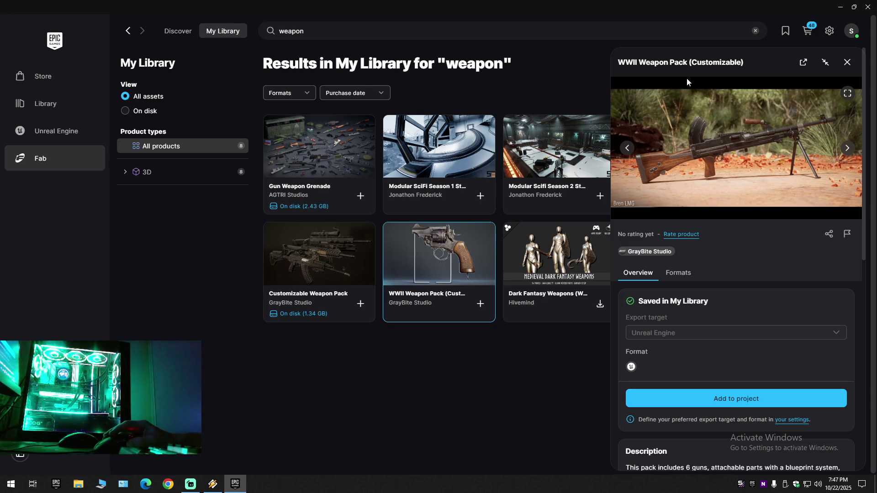
drag(688, 60, 617, 65)
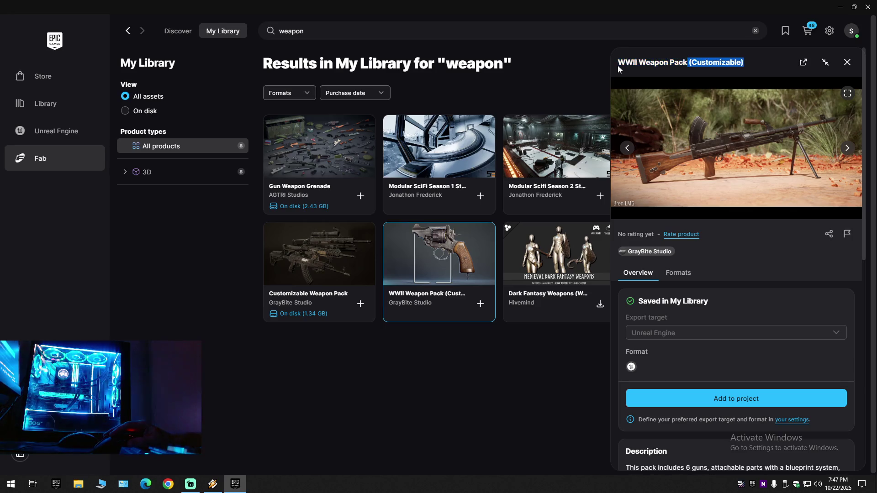
key(Escape)
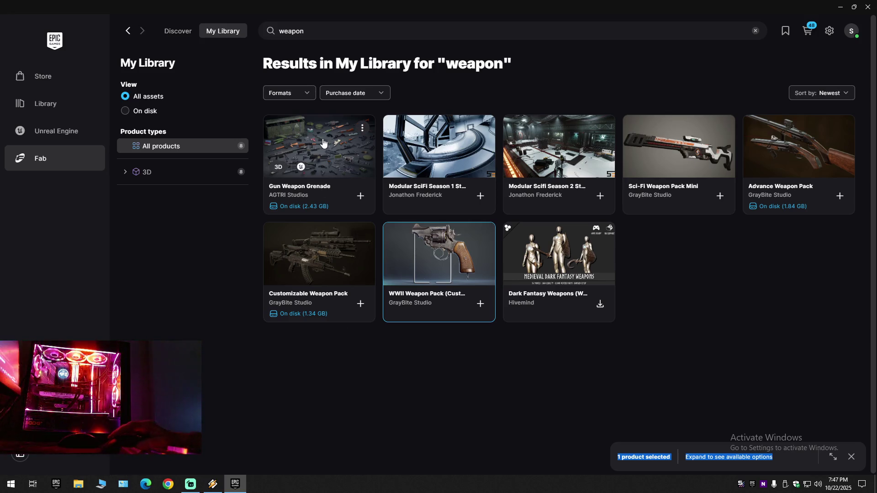
Run a Google search for 'faab' in Chrome.
click(165, 484)
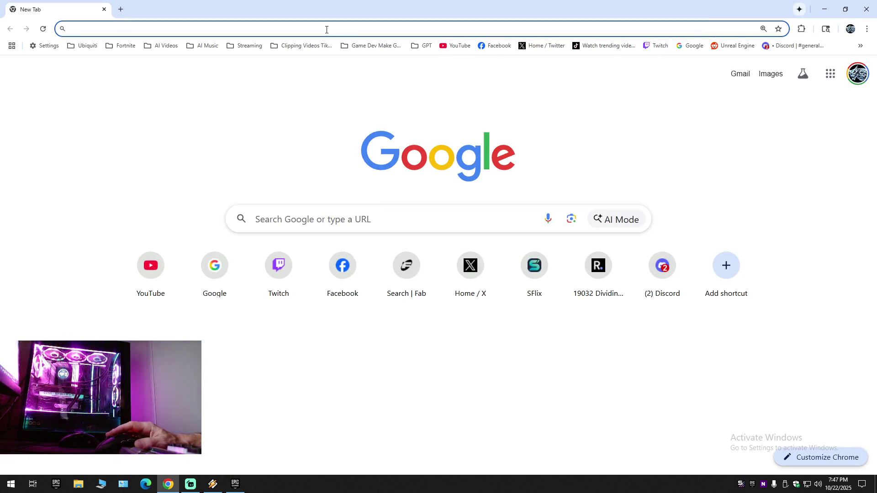
text(faab)
key(Return)
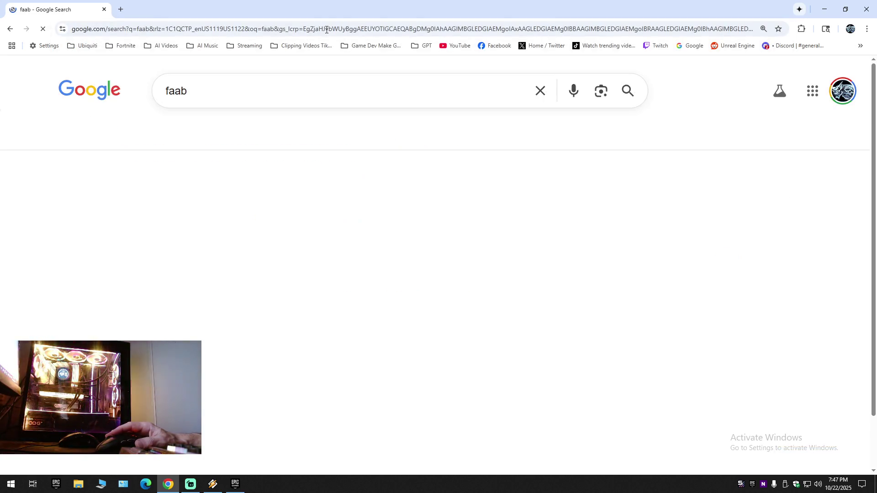
Go to fab.com from the address bar and open its My Library page.
click(183, 23)
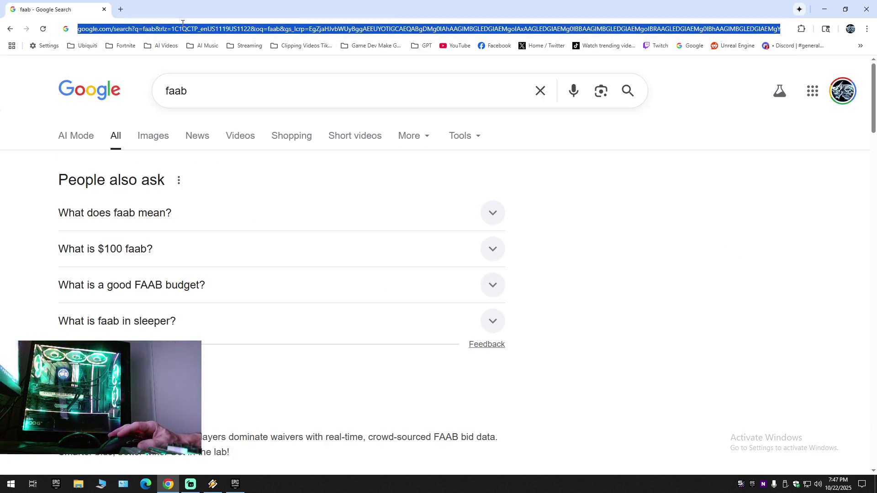
text(fab)
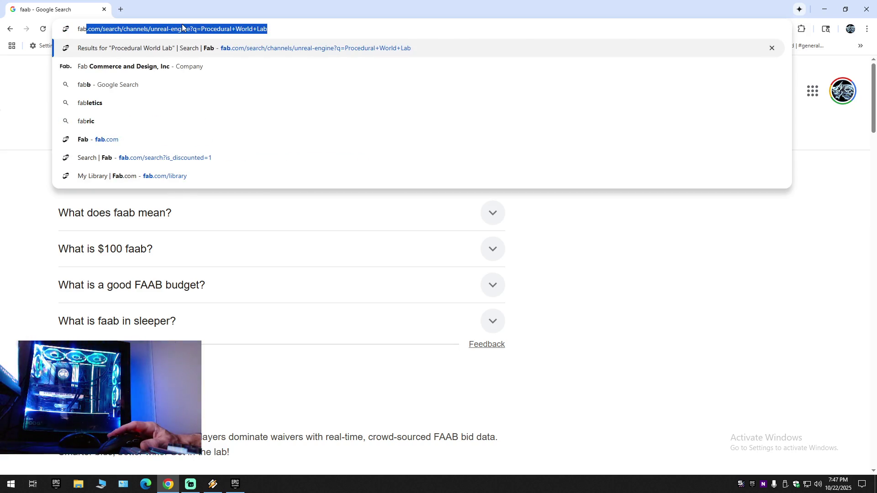
key(Return)
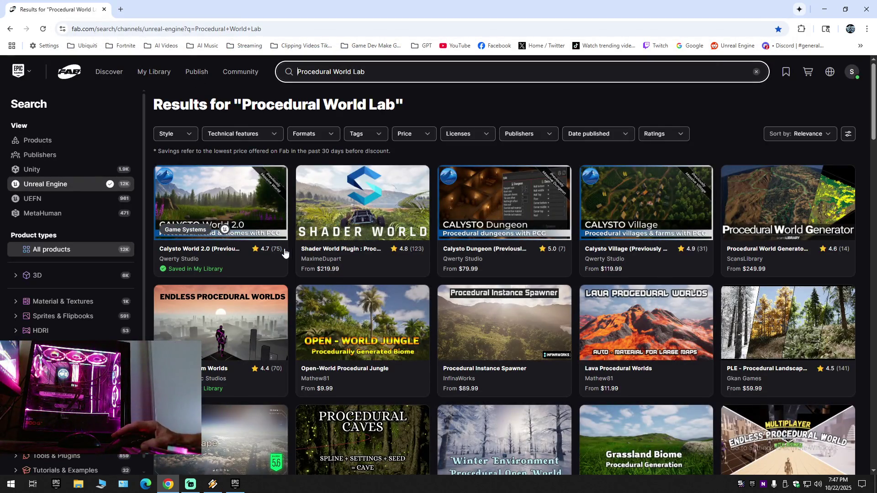
click(162, 76)
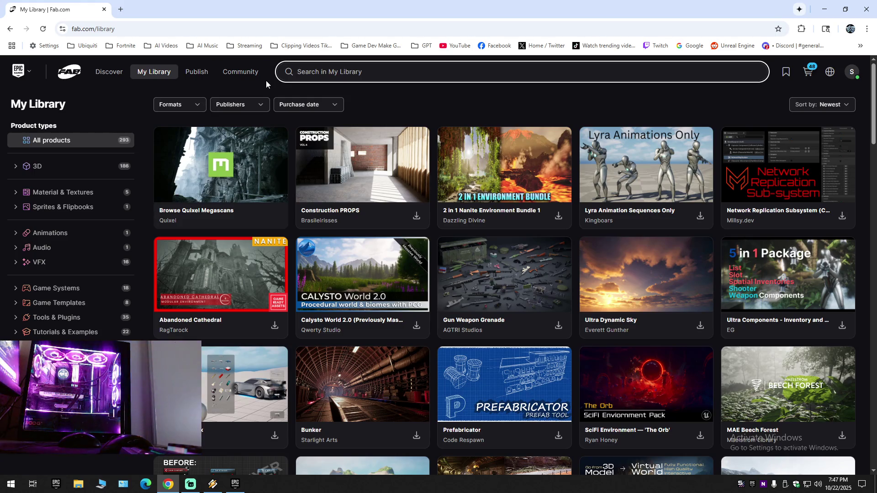
Search My Library for 'weapon', review the WWII Weapon Pack listing, then return to results.
text(weapon)
key(Return)
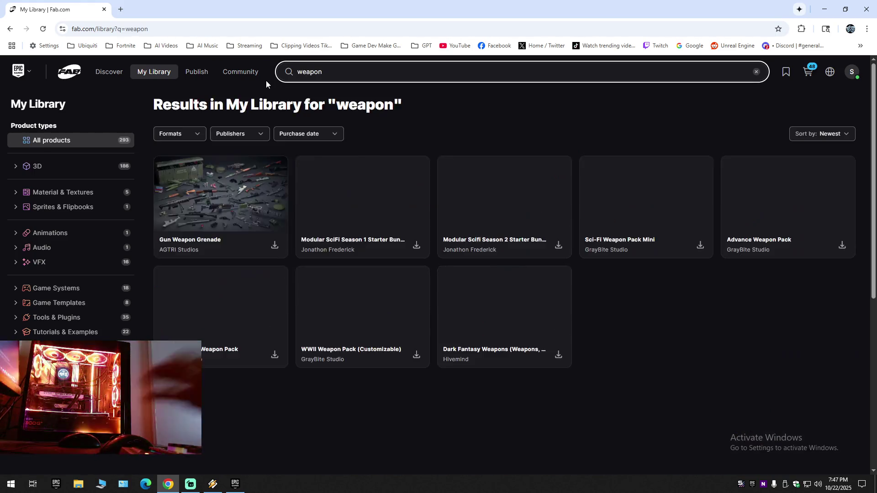
click(352, 309)
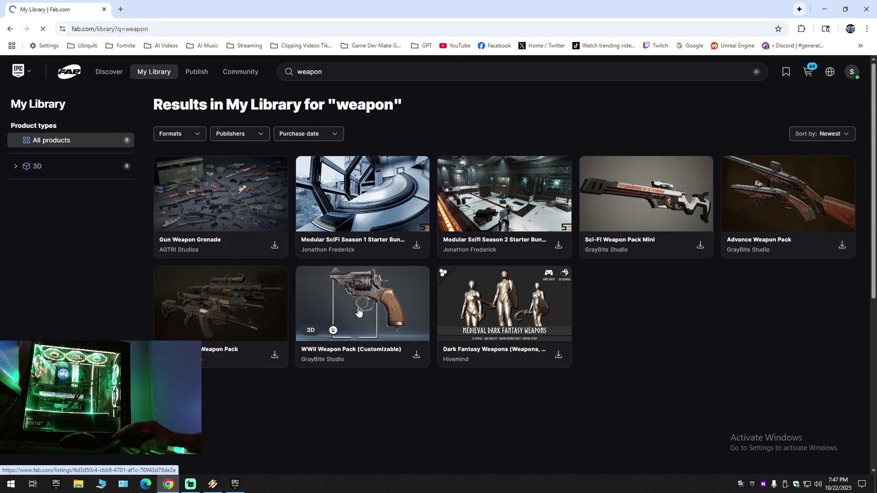
scroll(589, 373, down, 5)
scroll(591, 375, down, 5)
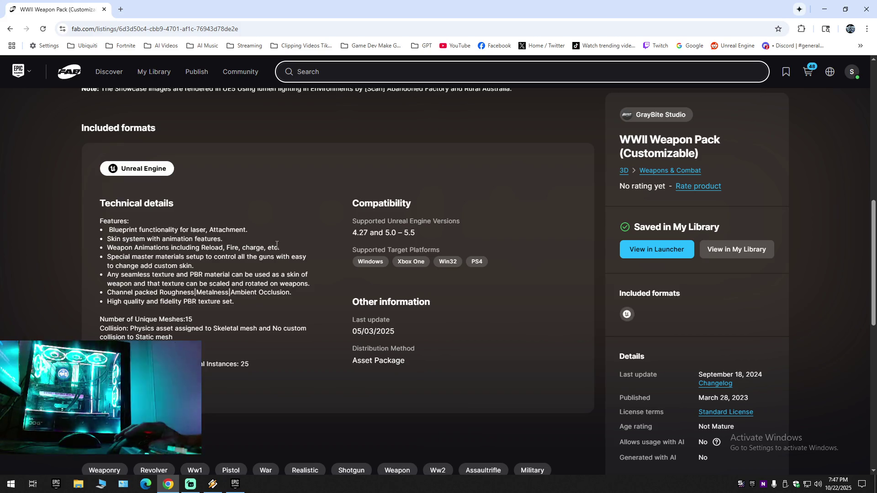
scroll(333, 252, up, 6)
scroll(290, 260, up, 4)
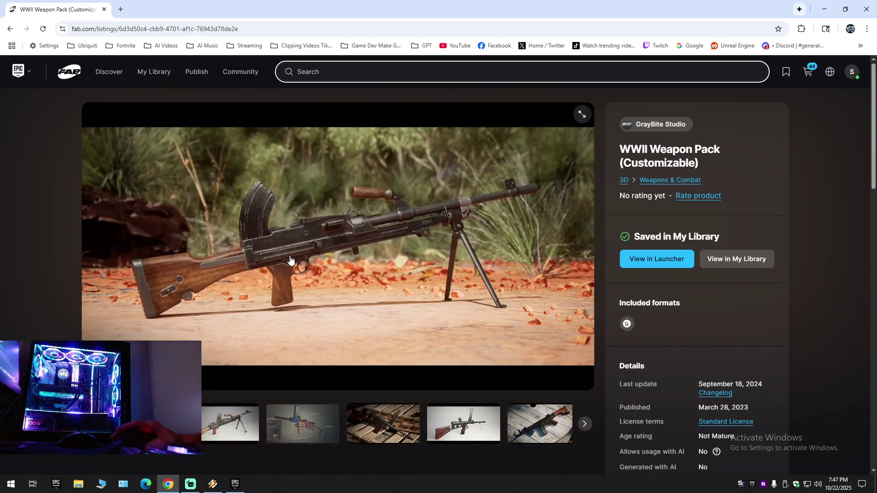
click(10, 29)
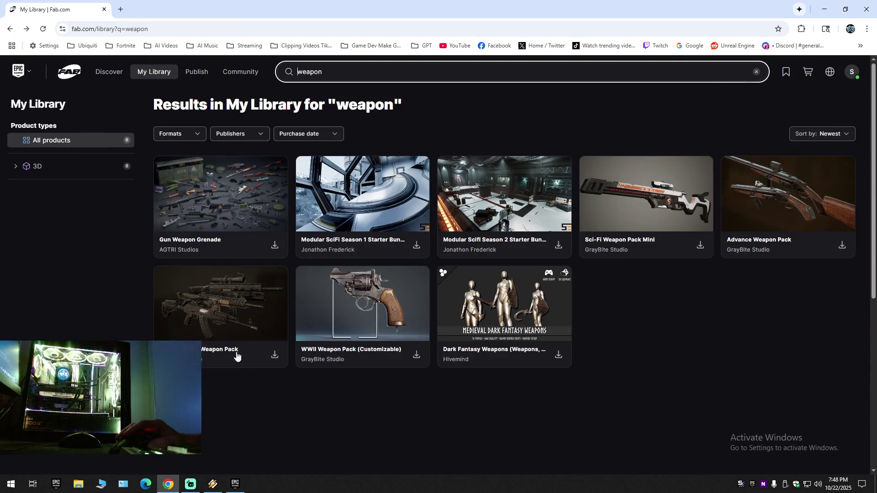
Open the Customizable Weapon Pack listing and page its gallery from sniper rifle to grenades.
click(226, 306)
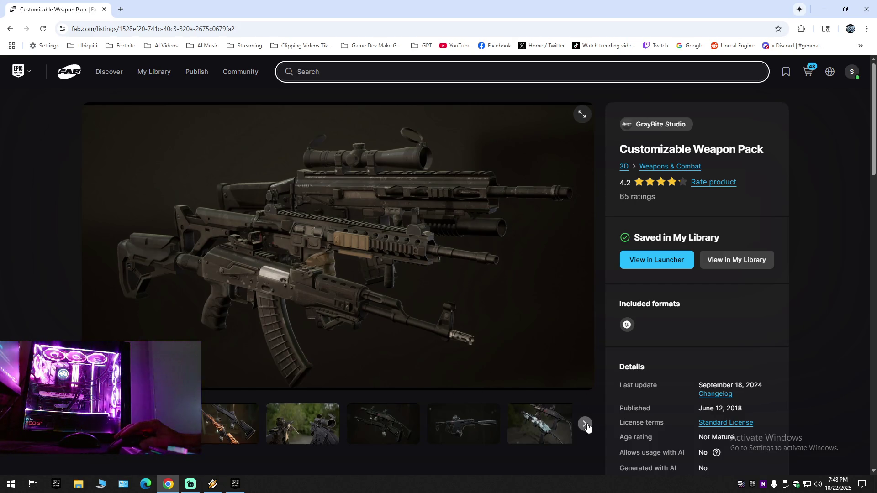
click(585, 424)
click(585, 424)
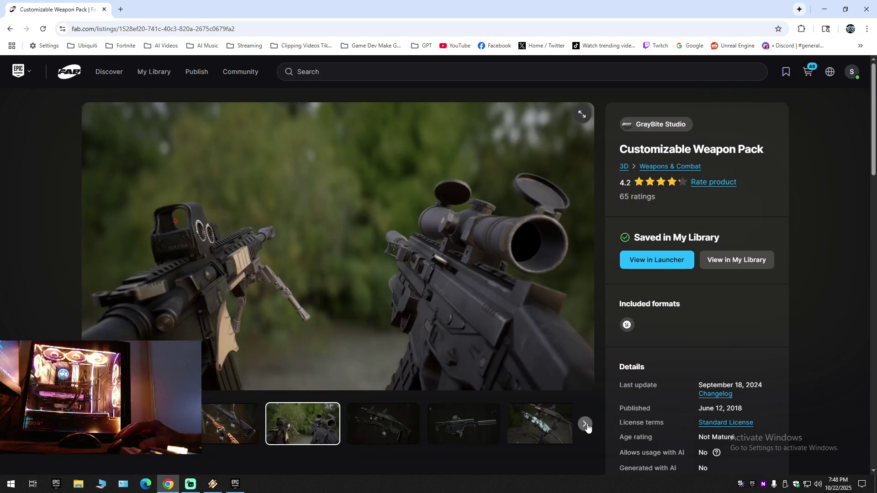
click(586, 424)
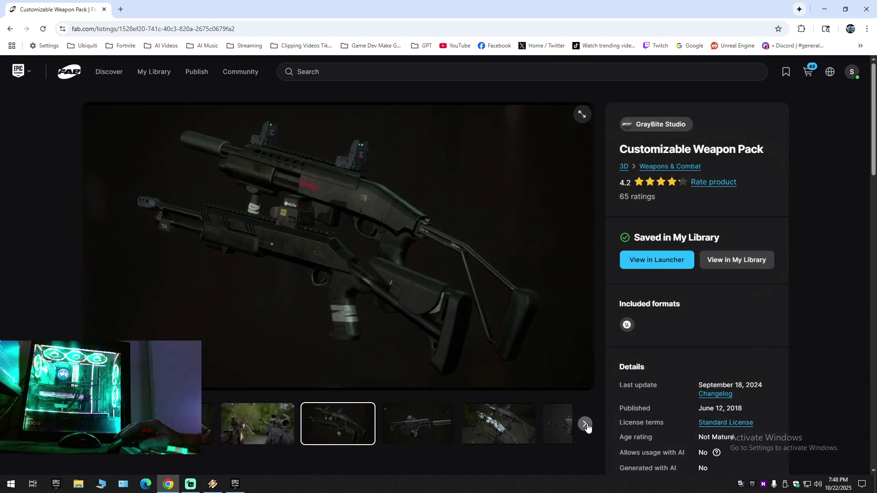
click(586, 424)
click(585, 424)
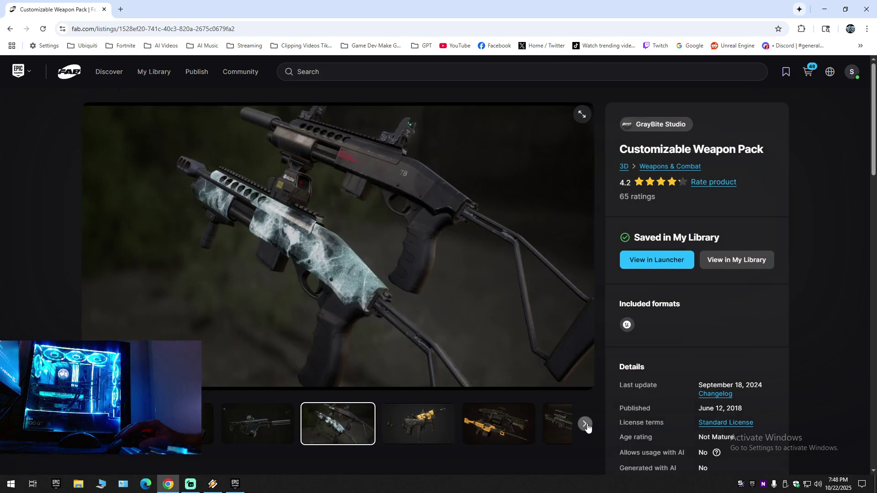
click(586, 424)
click(586, 424)
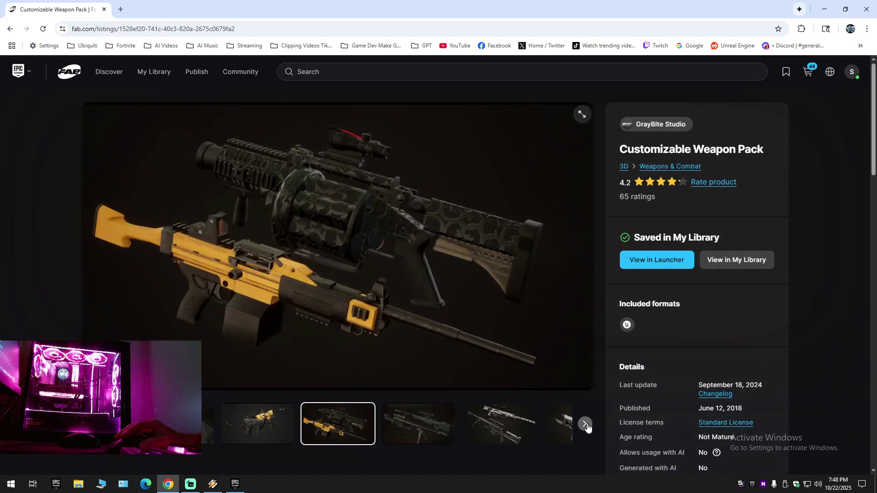
click(585, 424)
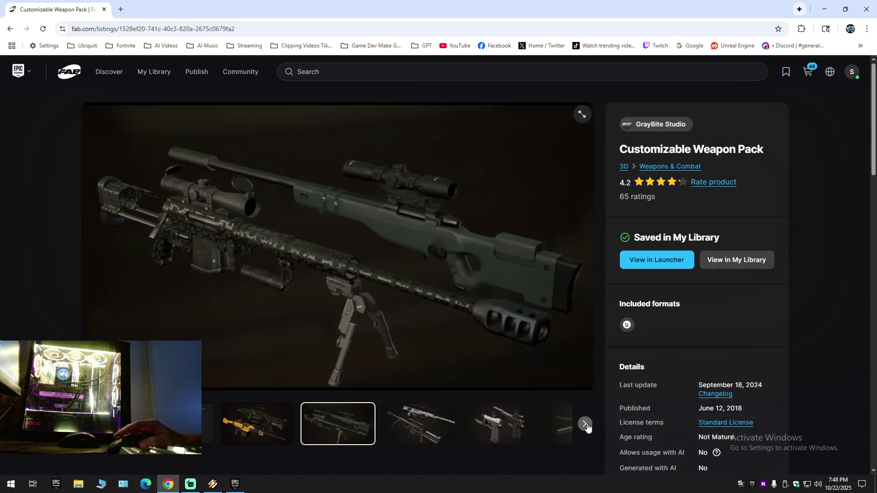
click(585, 424)
click(585, 425)
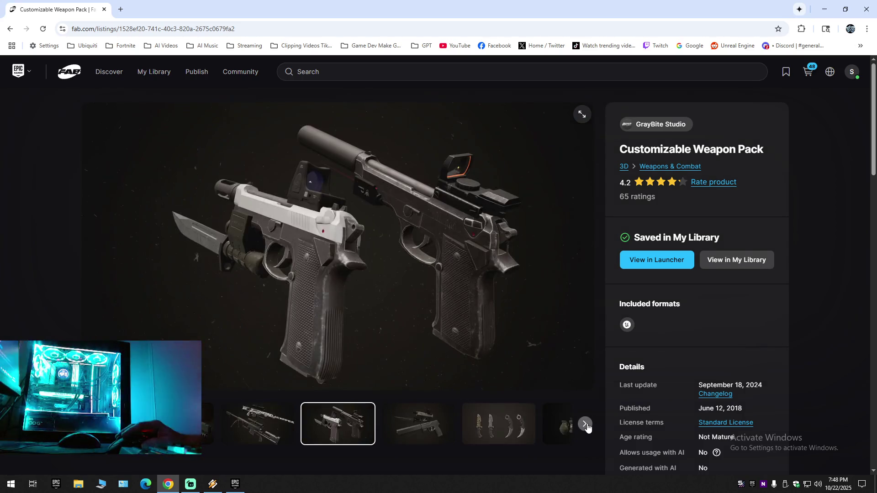
click(586, 425)
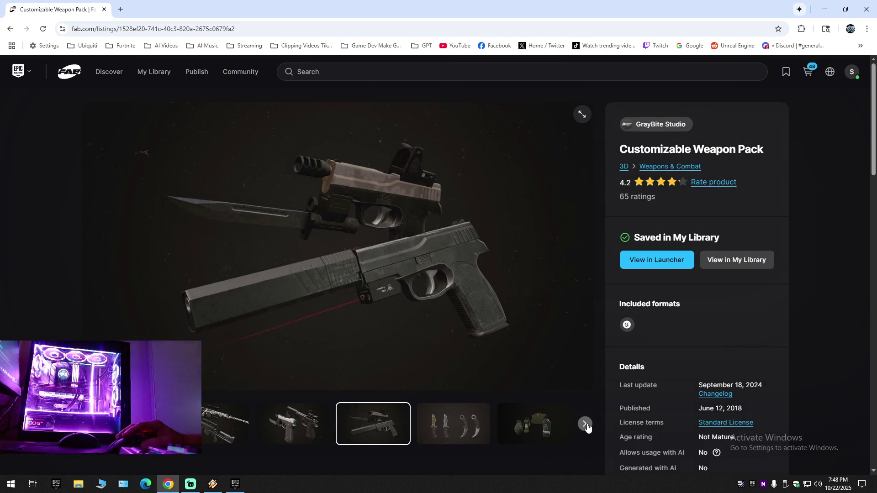
click(585, 424)
click(585, 425)
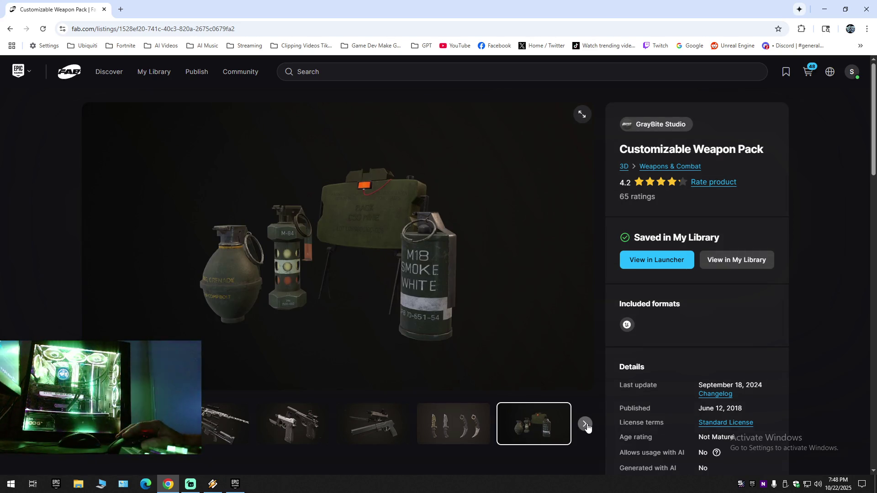
click(585, 424)
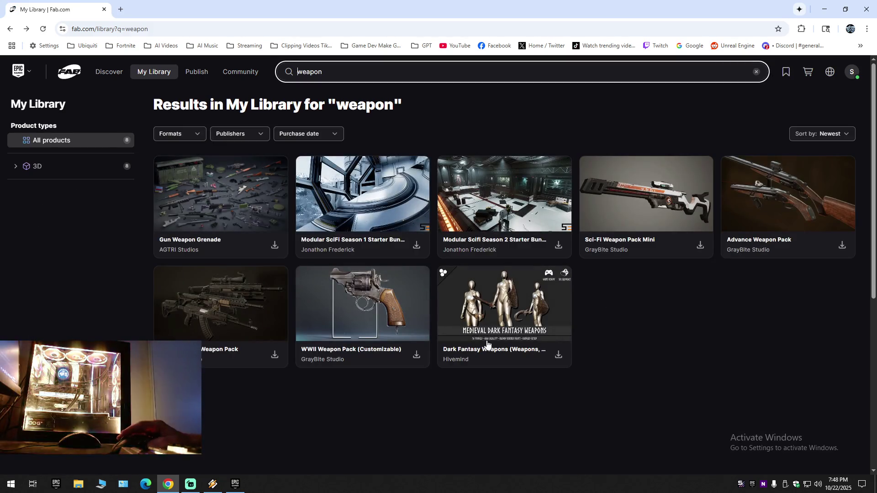
Open the Advance Weapon Pack listing, scroll its details, and enlarge the main shotgun image.
click(784, 199)
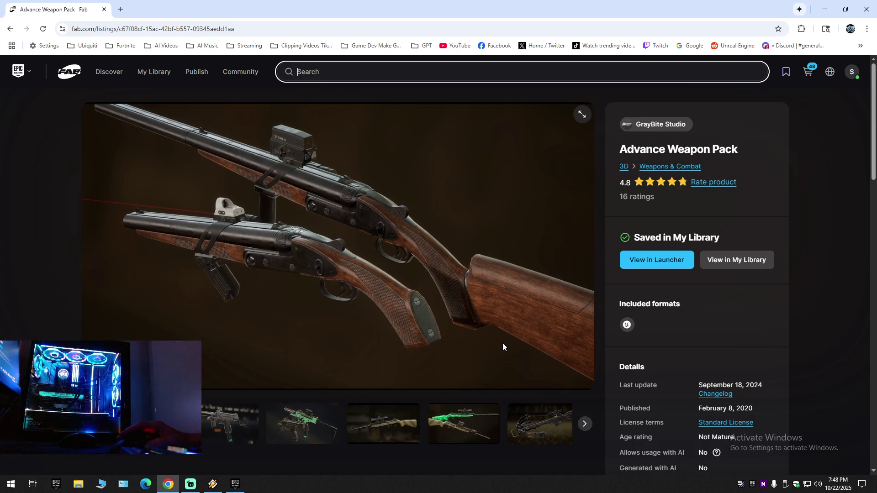
scroll(503, 349, down, 10)
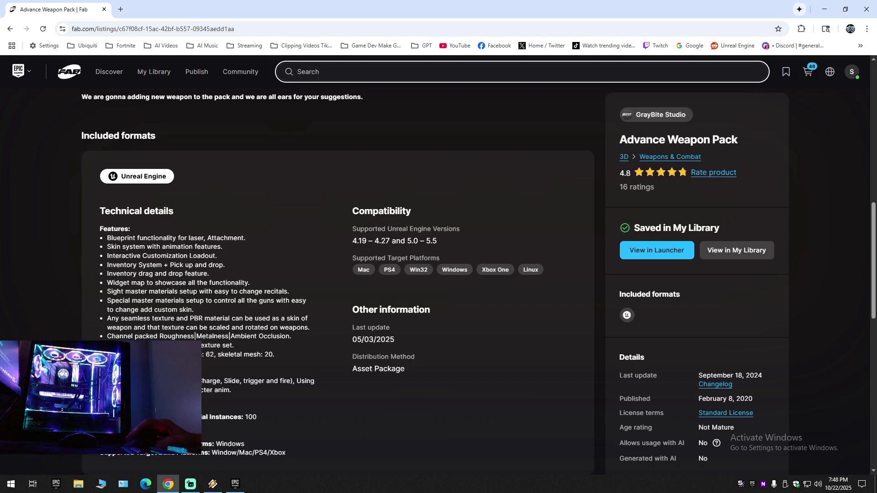
scroll(405, 401, up, 10)
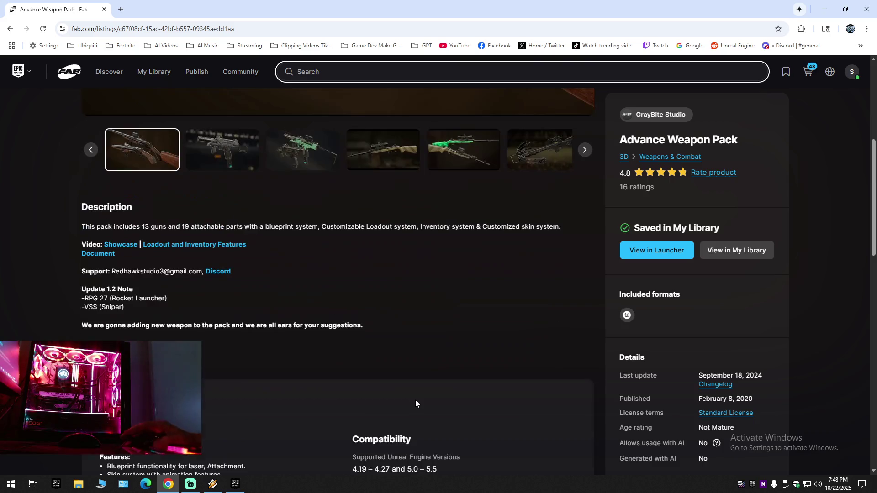
click(582, 114)
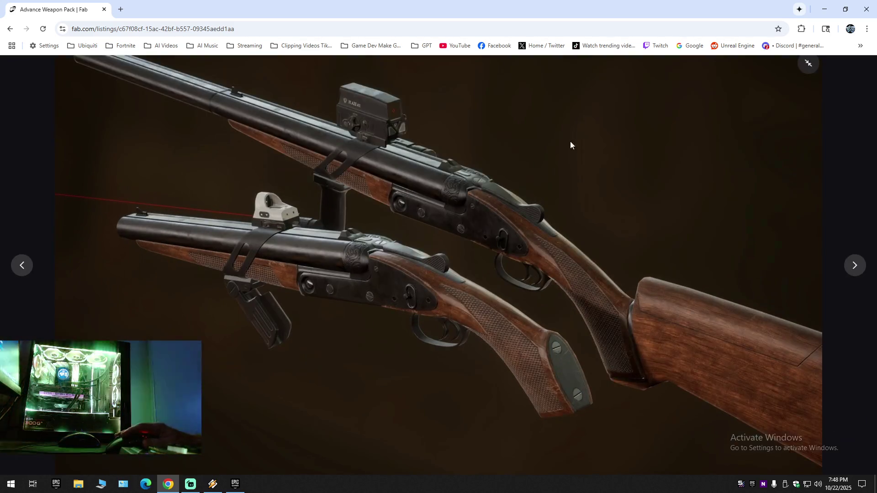
Page through the first Advance Weapon Pack images: SMGs, rifles, crossbow, drum-fed and tan rifles.
click(855, 266)
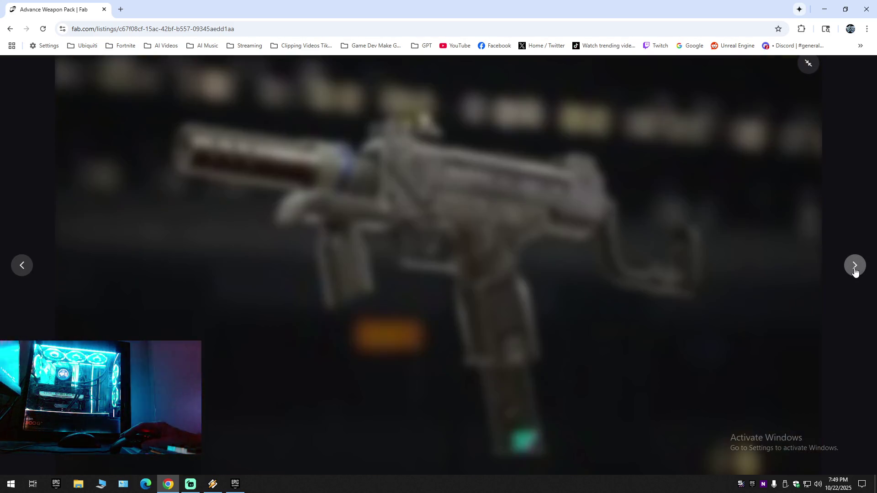
click(854, 266)
click(855, 269)
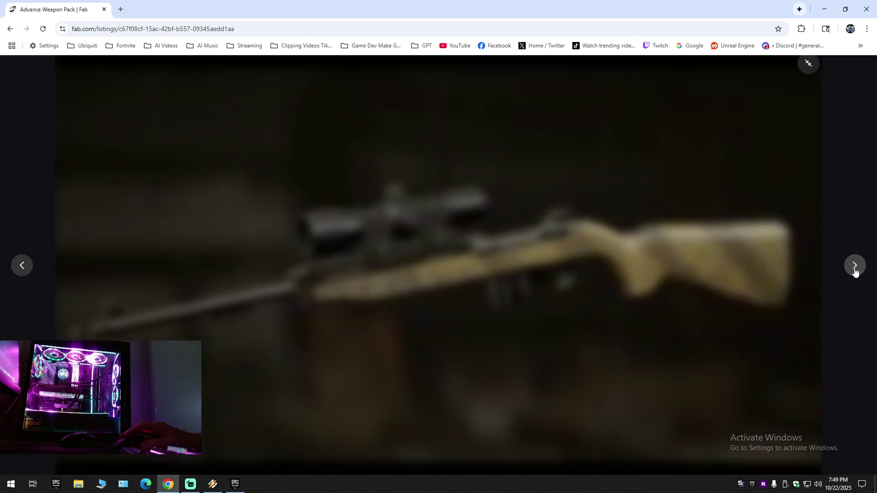
click(855, 269)
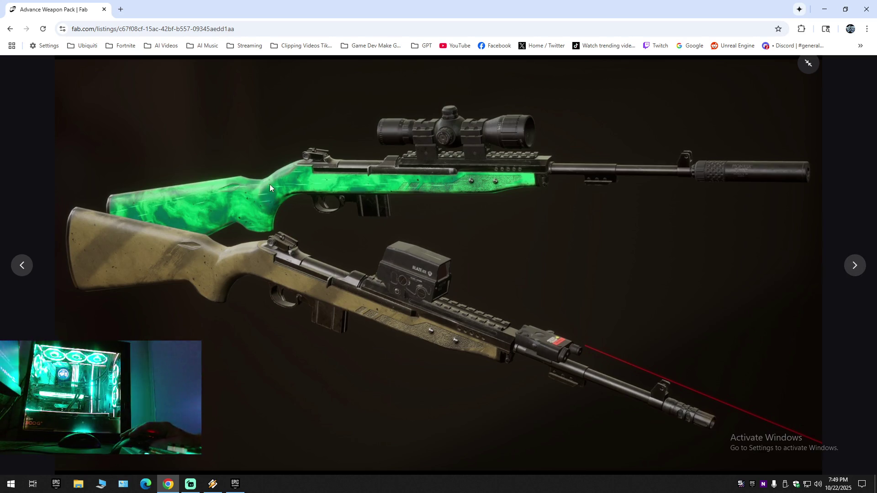
click(855, 267)
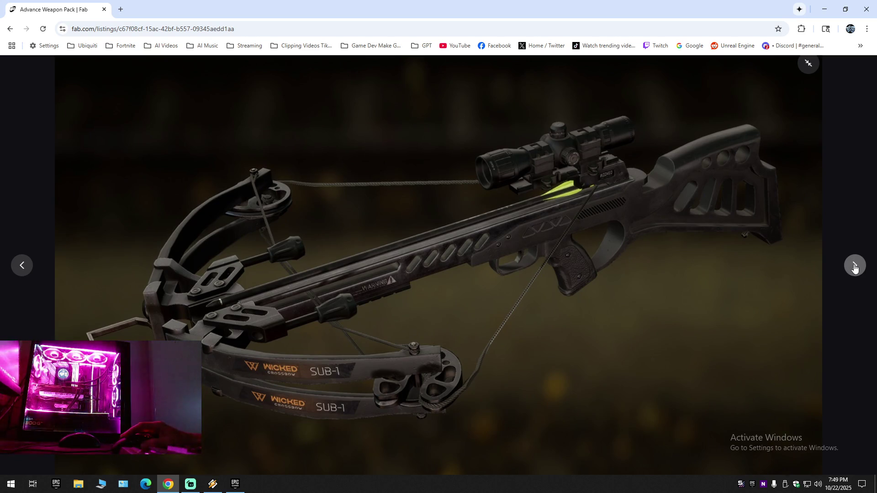
click(855, 267)
click(855, 268)
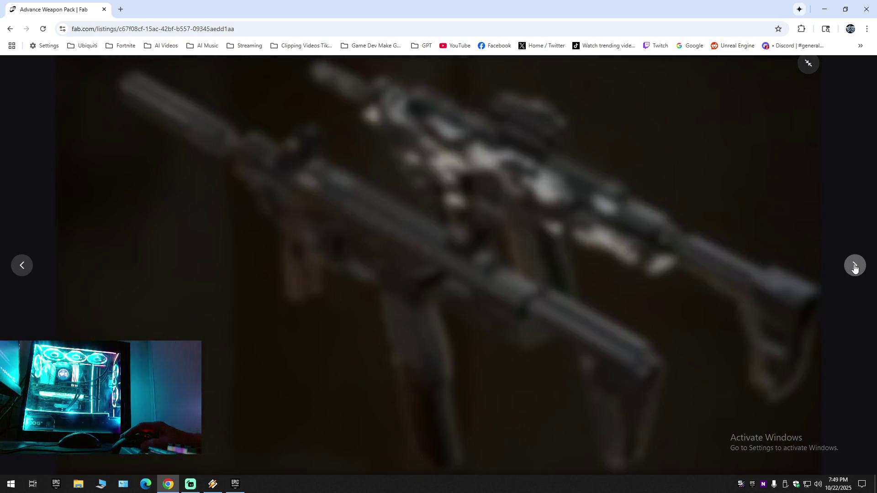
click(855, 267)
click(855, 267)
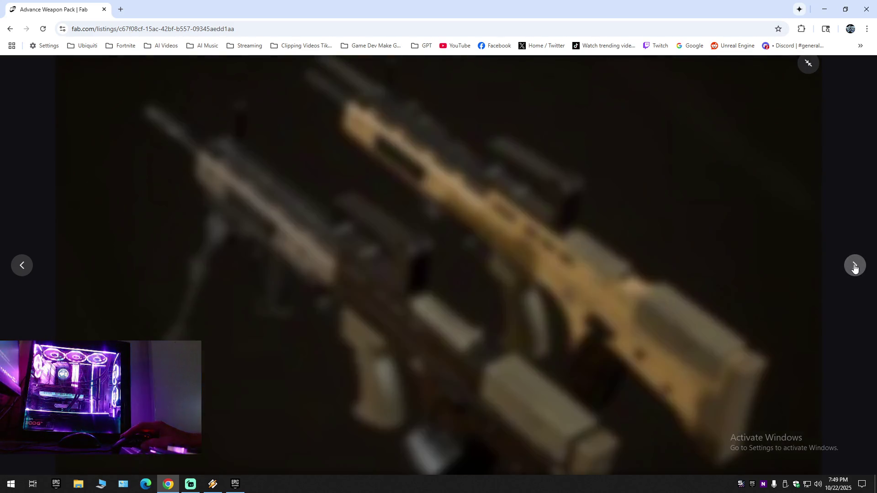
Page through the remaining images, snipers to double-barrel shotgun, then exit fullscreen and close the browser.
click(855, 267)
click(855, 267)
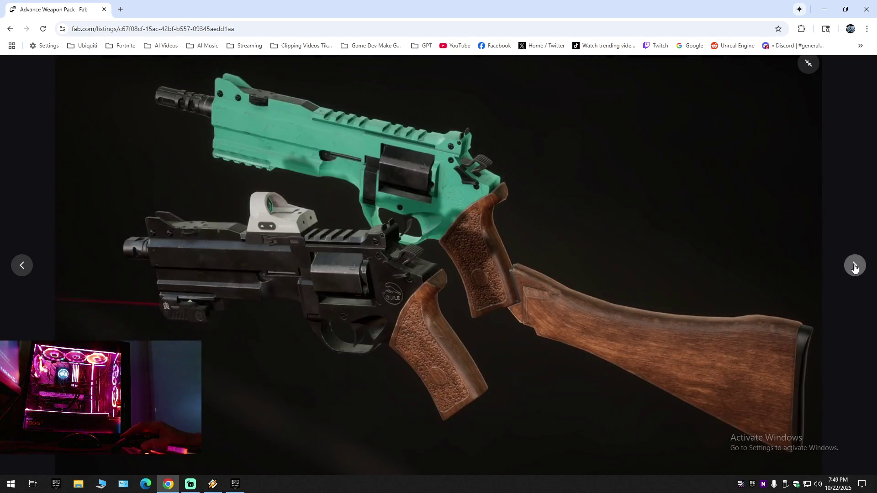
click(855, 268)
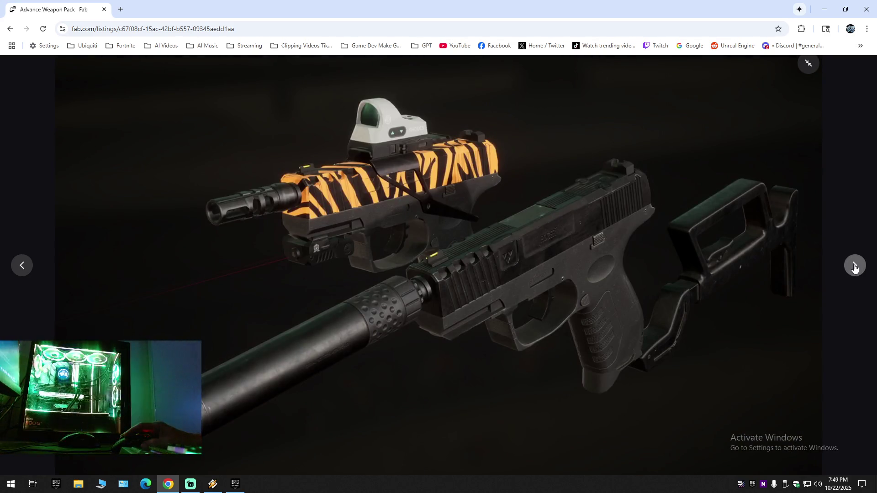
click(855, 267)
click(855, 267)
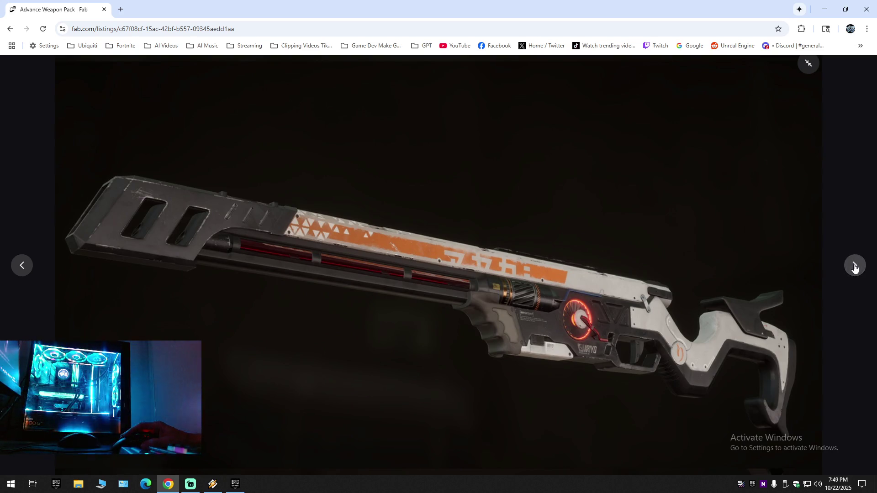
click(855, 267)
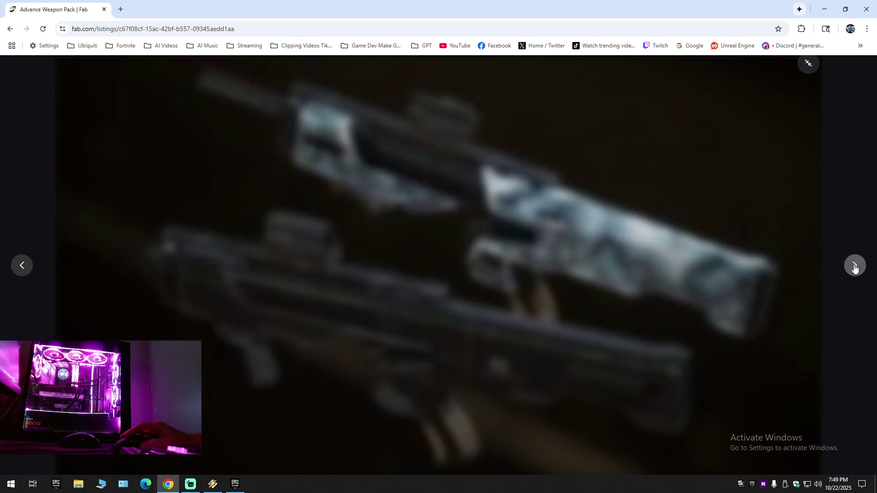
click(855, 267)
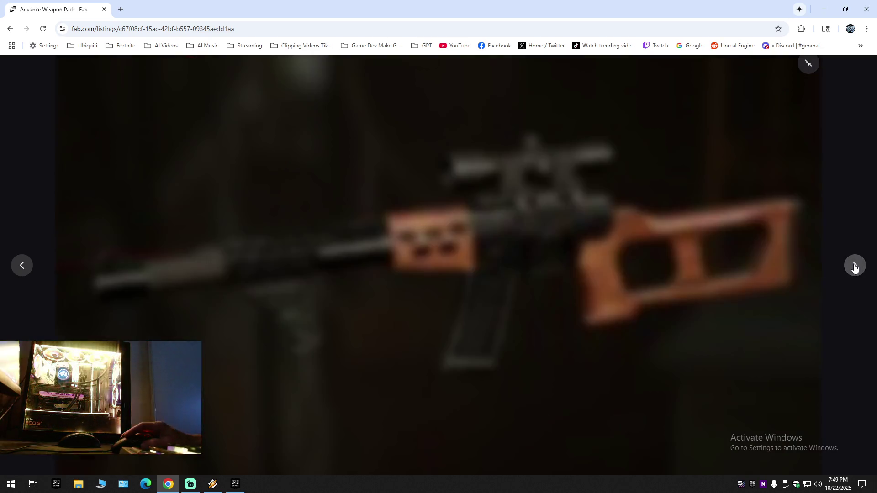
click(854, 267)
click(854, 267)
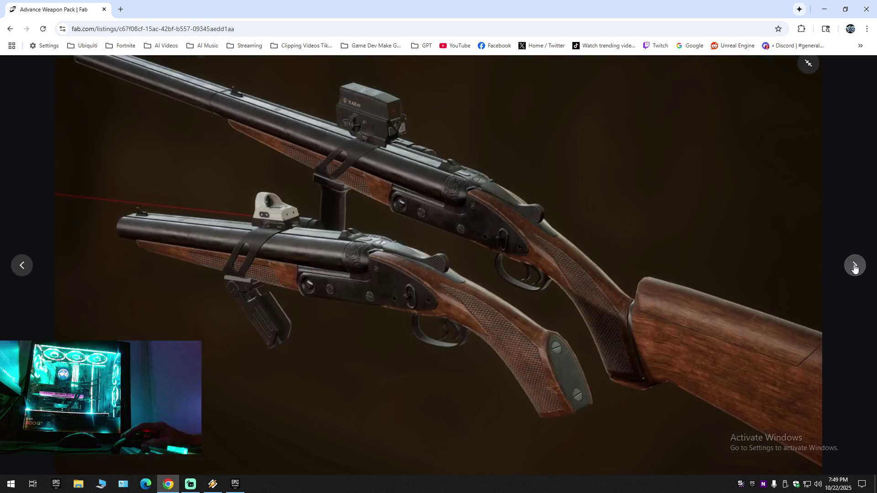
click(806, 67)
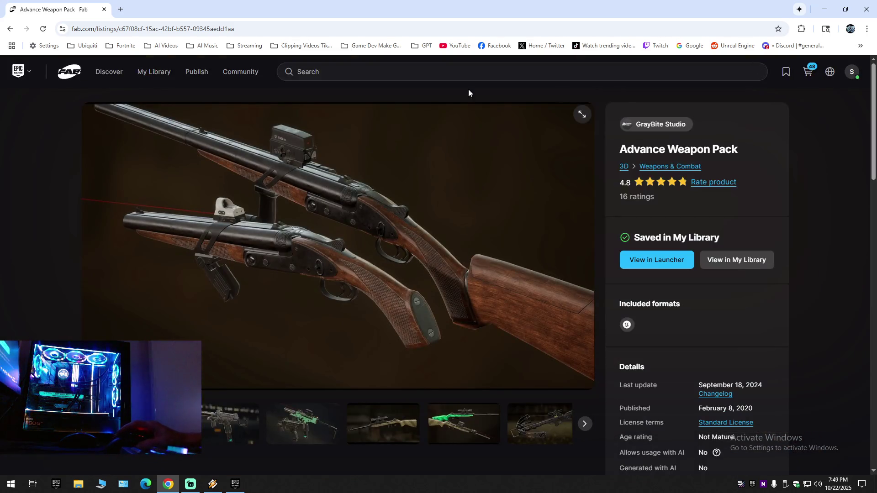
click(104, 9)
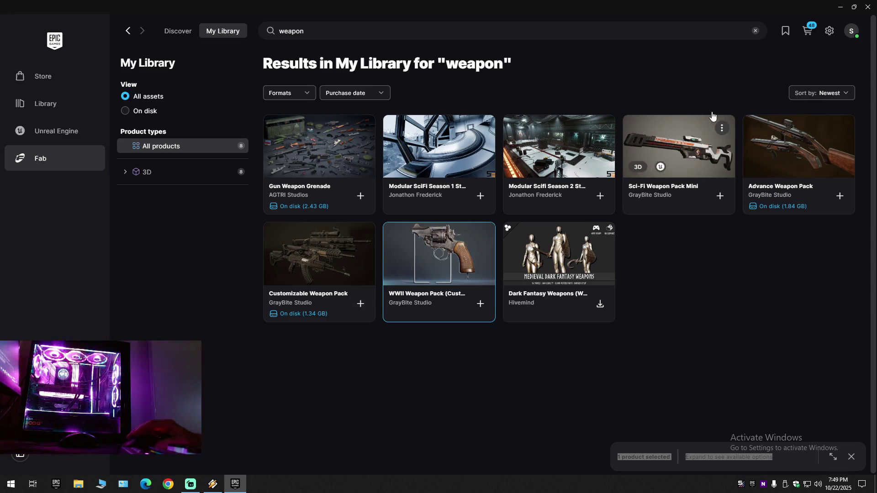
Open the Procedural Animation Framework details ($90.99 Personal) from the launcher's cart.
click(808, 30)
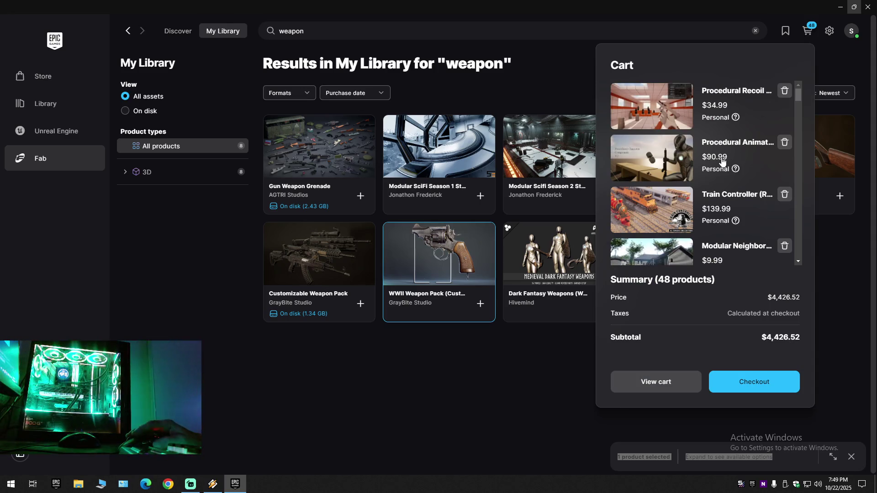
click(641, 162)
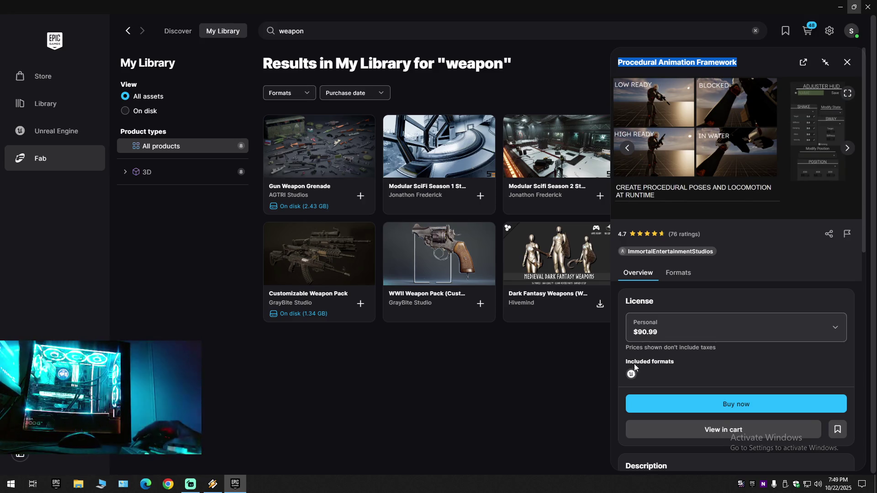
scroll(666, 355, down, 4)
scroll(666, 355, up, 4)
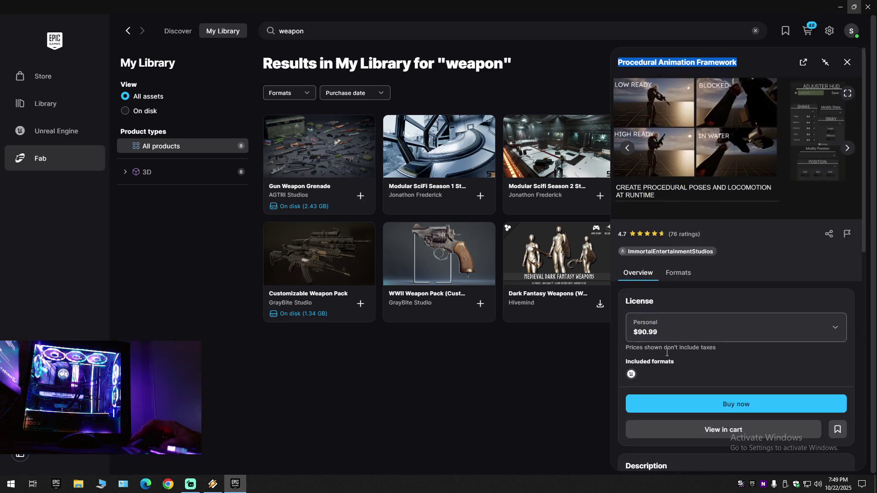
click(371, 404)
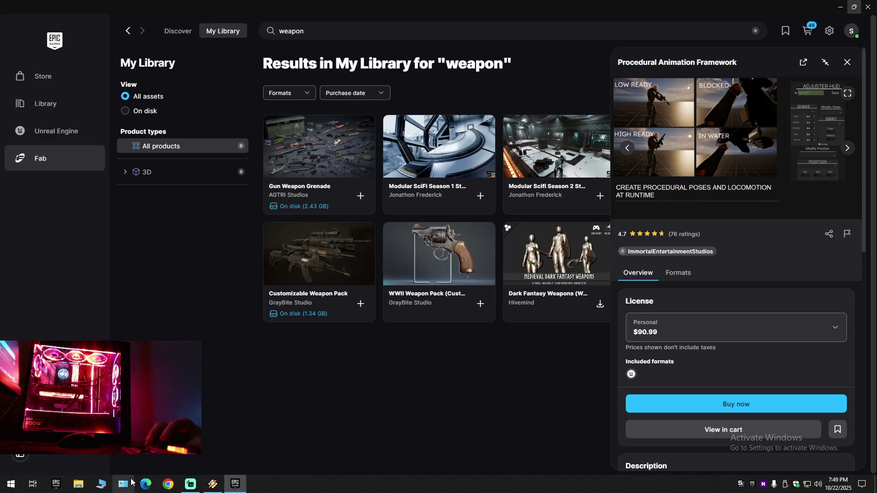
Load fab.com in Chrome and open the Procedural Animation Framework listing from its cart.
click(168, 484)
click(413, 28)
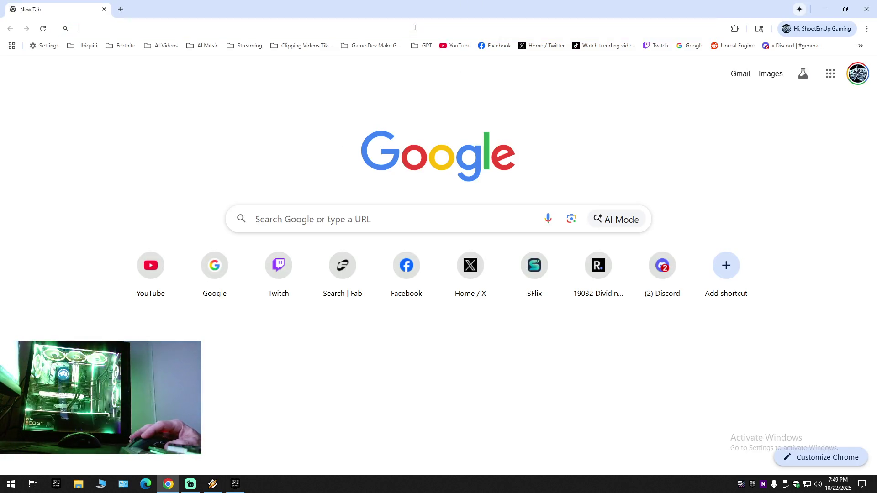
text(fab)
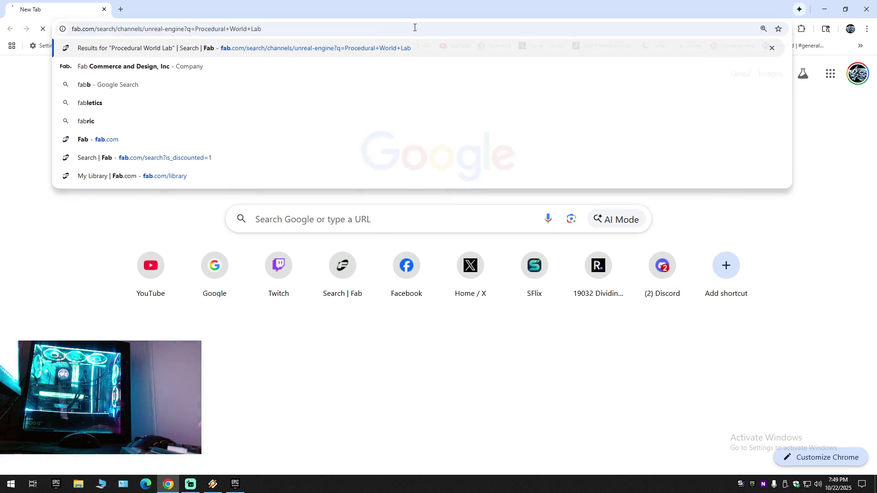
key(Return)
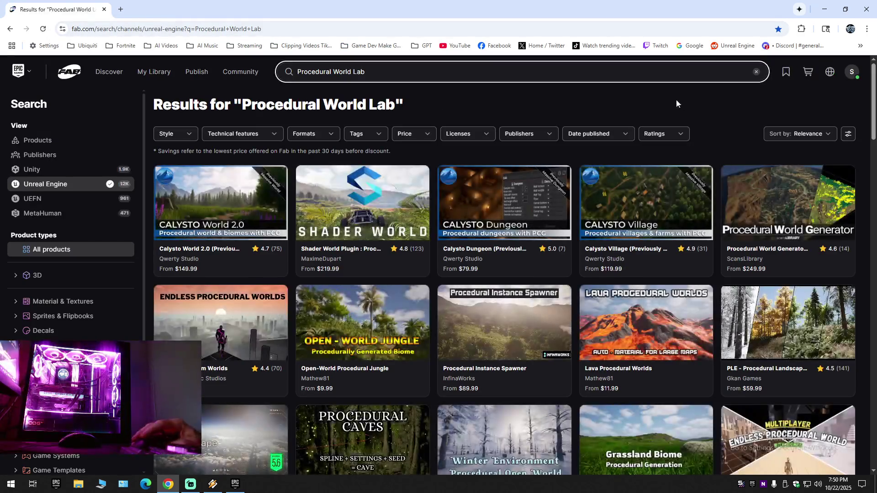
click(808, 71)
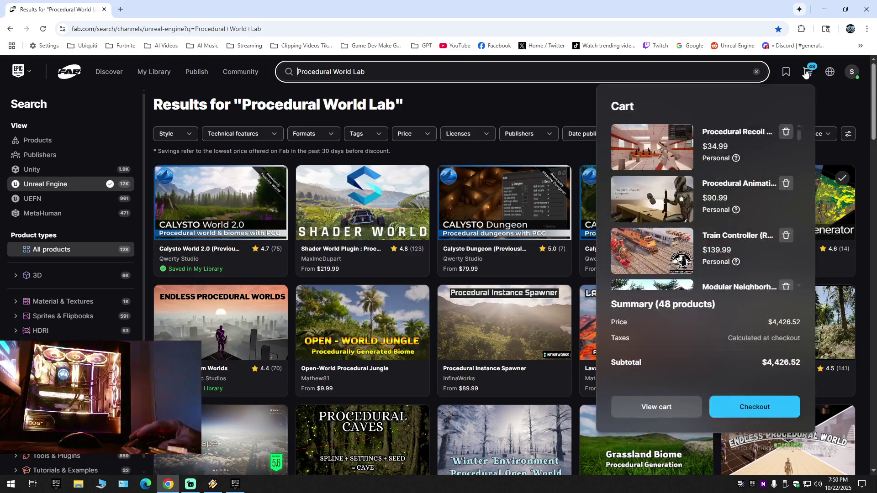
click(626, 189)
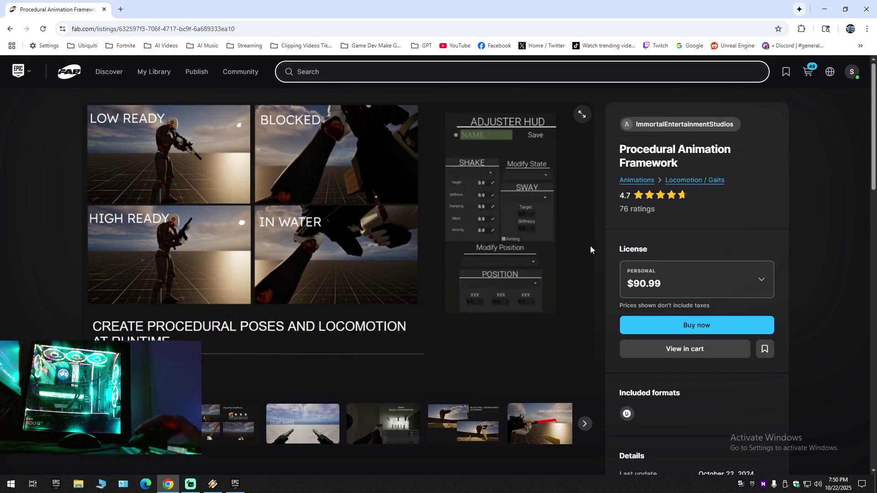
Enlarge the showcase gallery and step from Multiple Examples through bullet drop, footsteps and Freelooking.
click(582, 114)
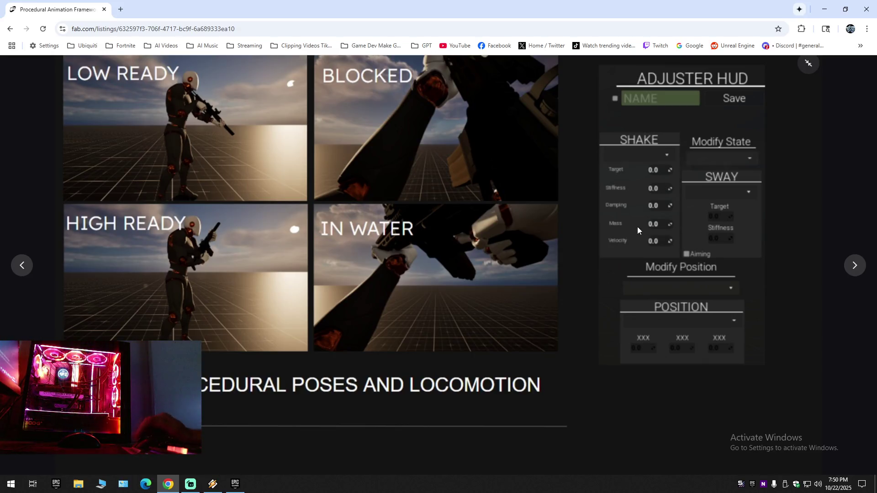
click(855, 266)
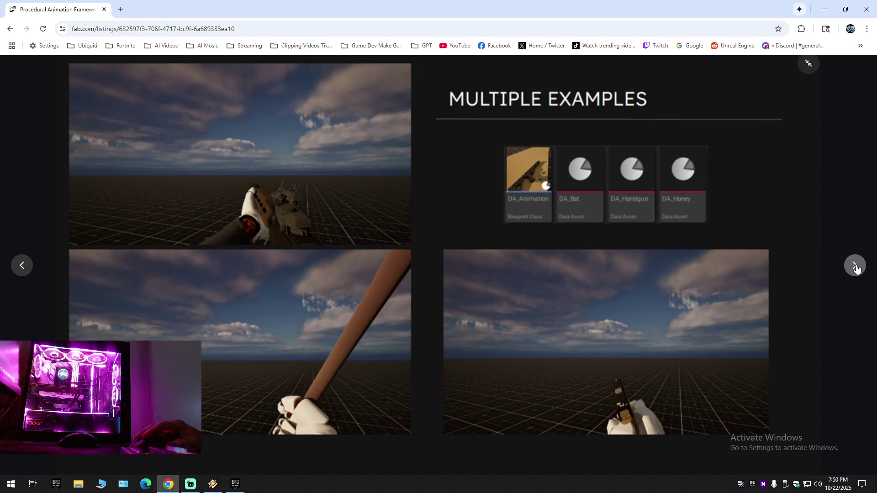
click(856, 267)
click(855, 267)
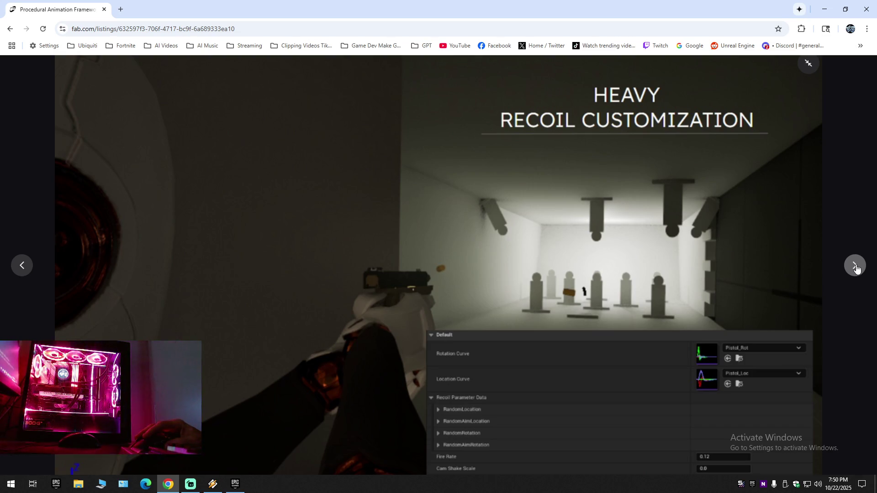
click(856, 268)
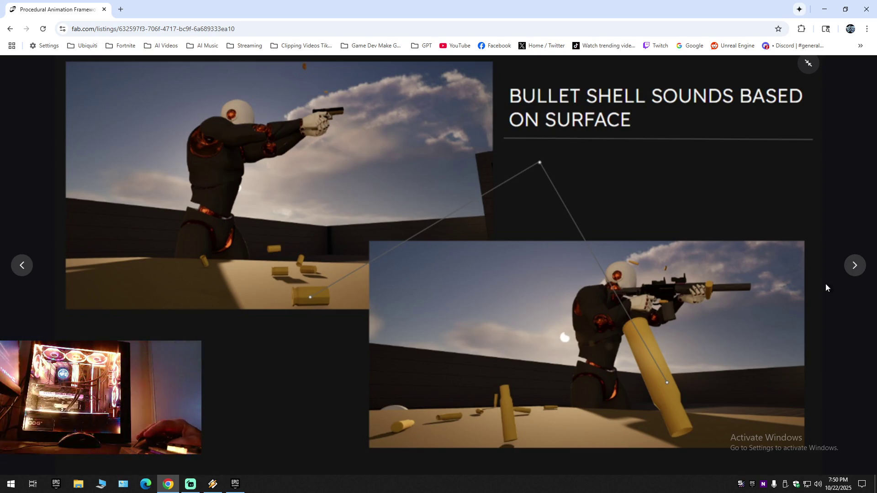
click(854, 267)
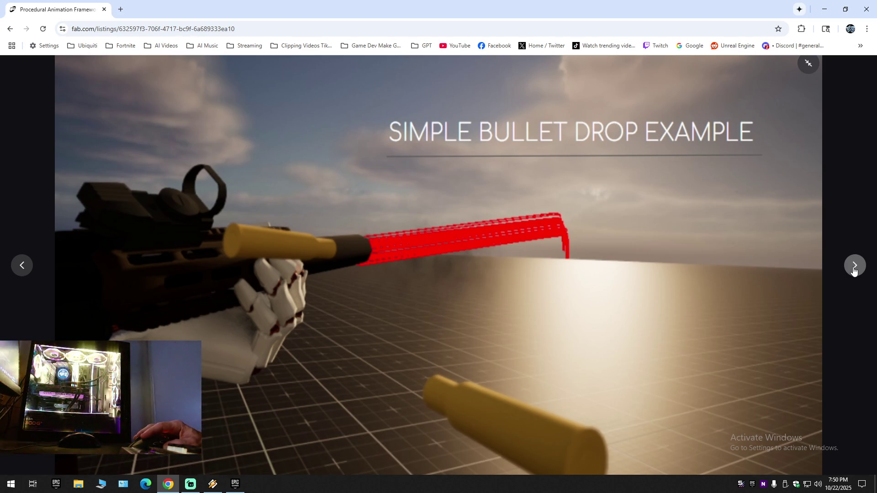
click(854, 266)
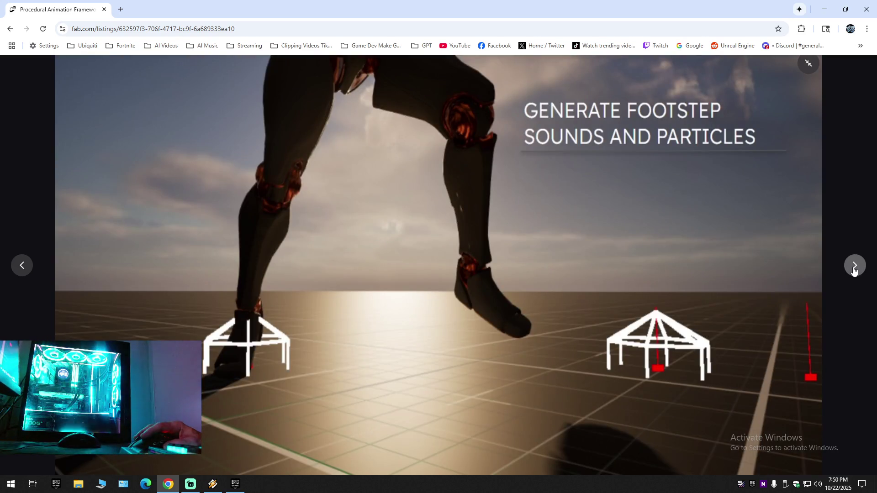
click(853, 270)
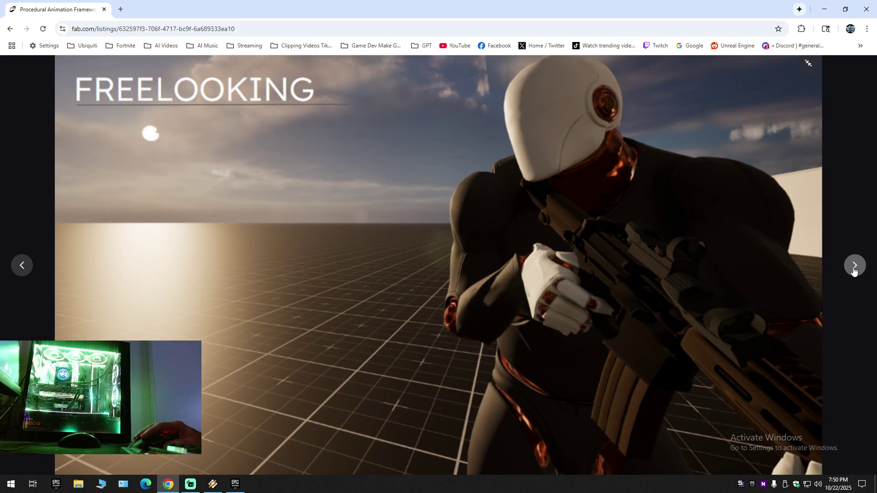
Step through UE skeletons, Aim Down Sights, leaning, Fully Commented and Easy Integration, then close the lightbox.
click(853, 269)
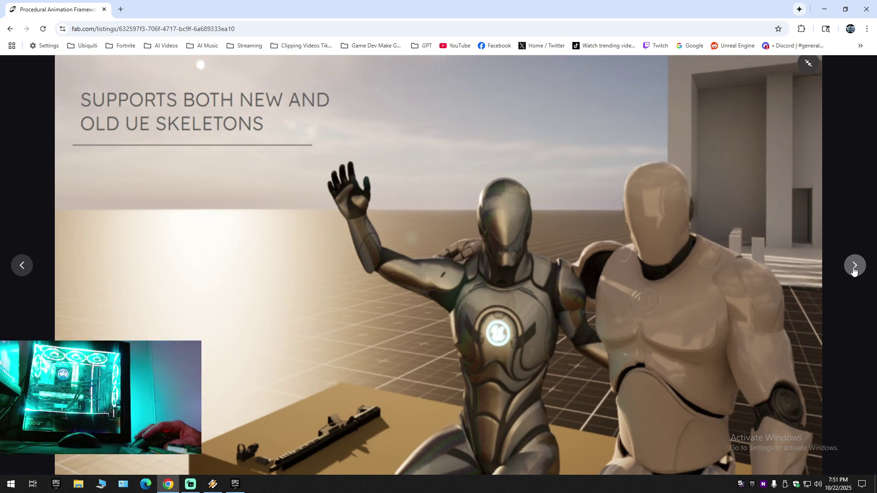
click(853, 269)
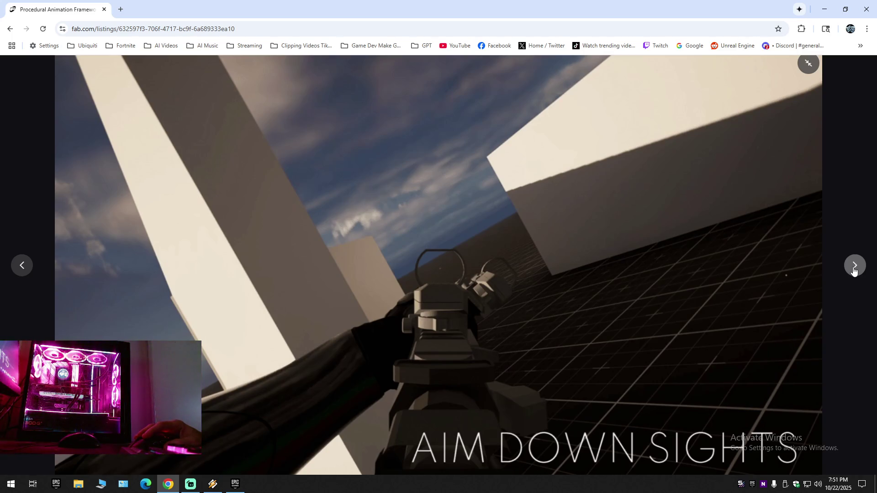
click(853, 270)
click(854, 269)
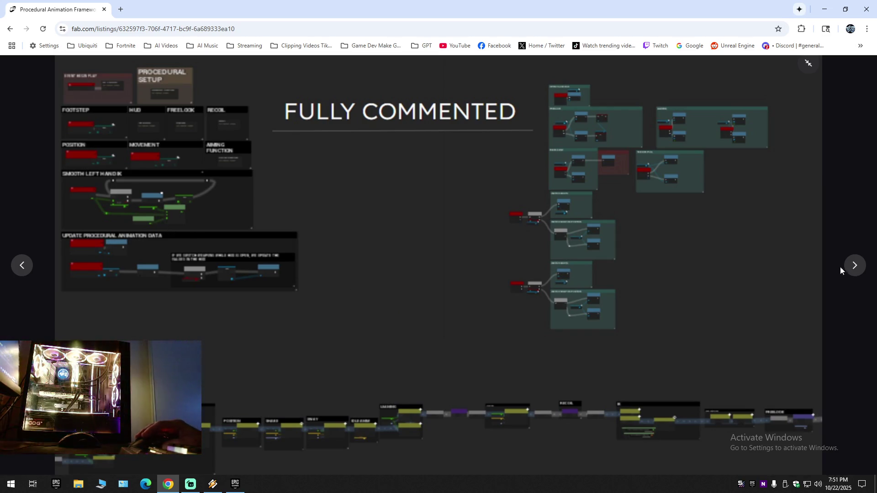
click(853, 267)
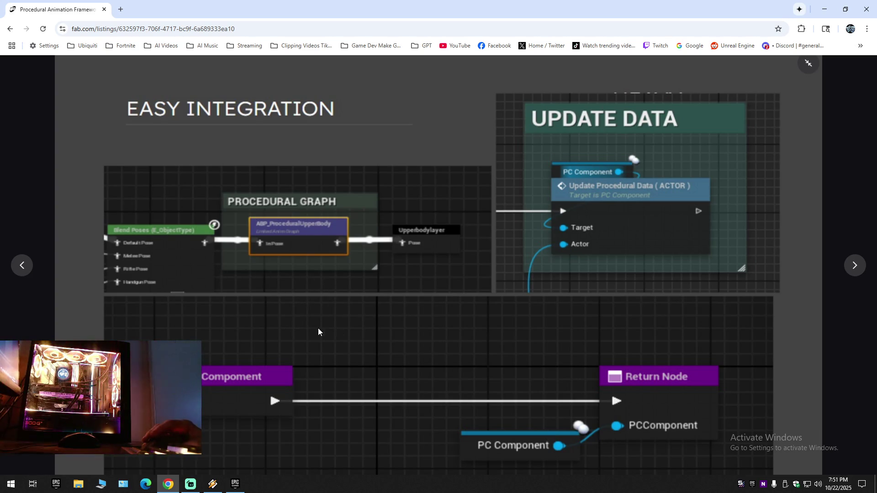
click(851, 267)
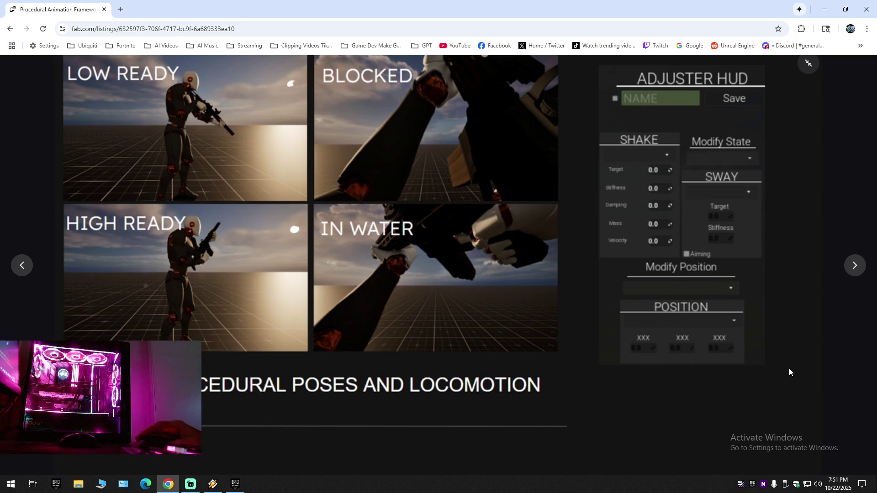
click(809, 64)
scroll(315, 411, down, 9)
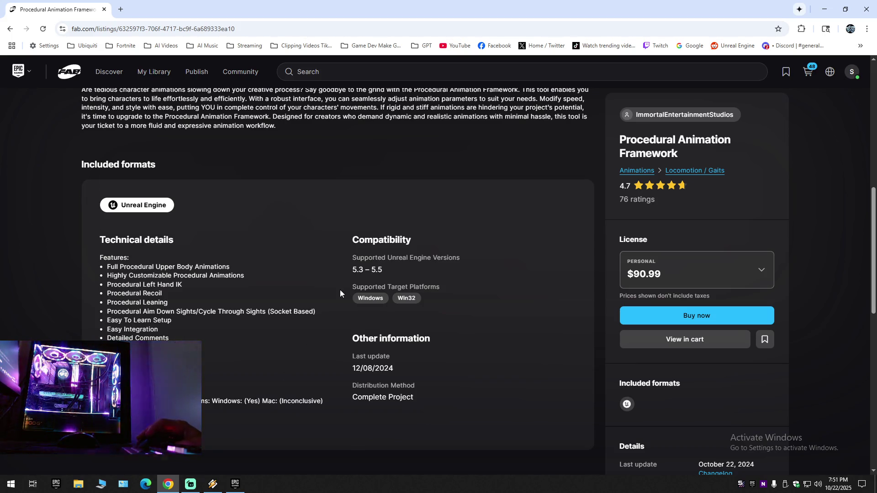
Read the framework's description, technical details and tags, then open the studio's Procedural Recoil Animation listing.
scroll(342, 294, up, 7)
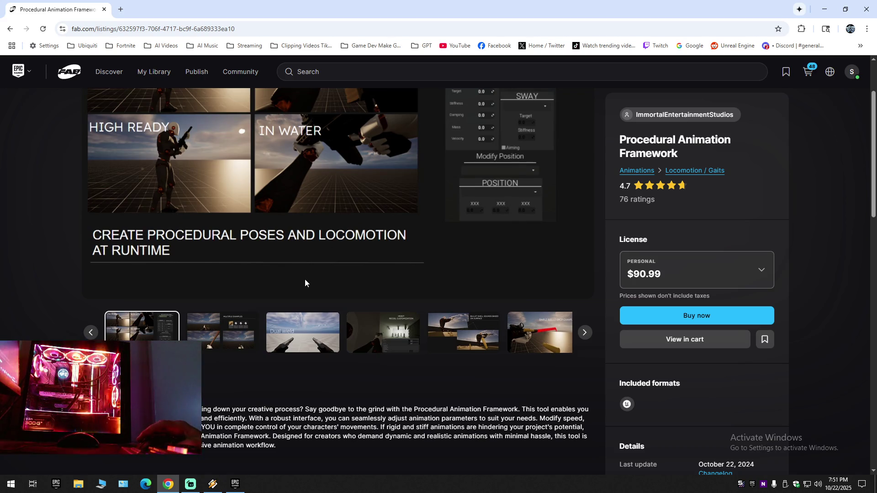
scroll(269, 401, down, 4)
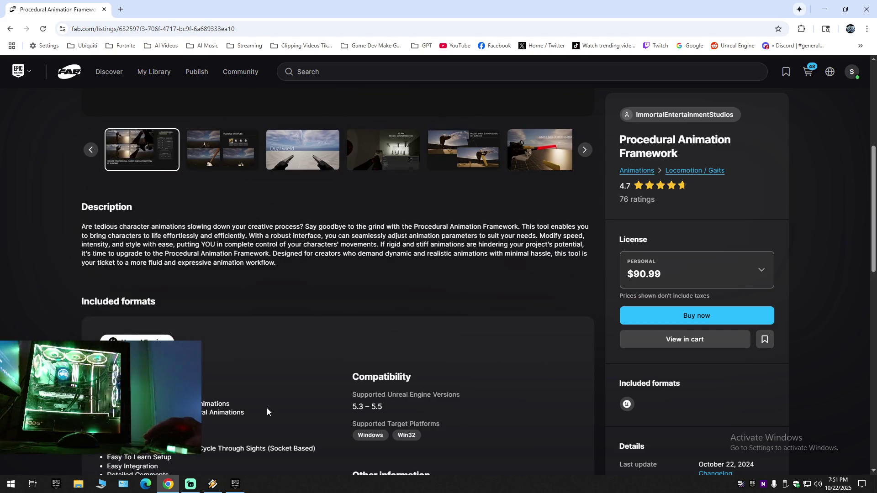
scroll(267, 412, down, 2)
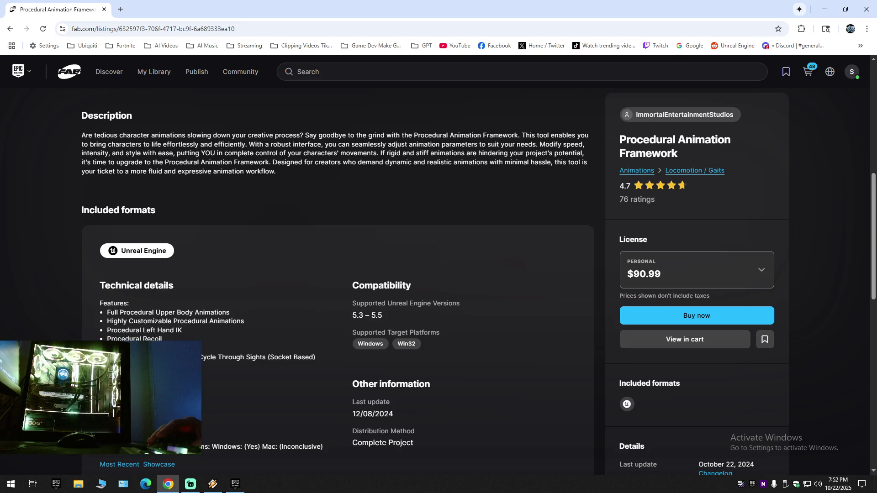
scroll(338, 281, down, 3)
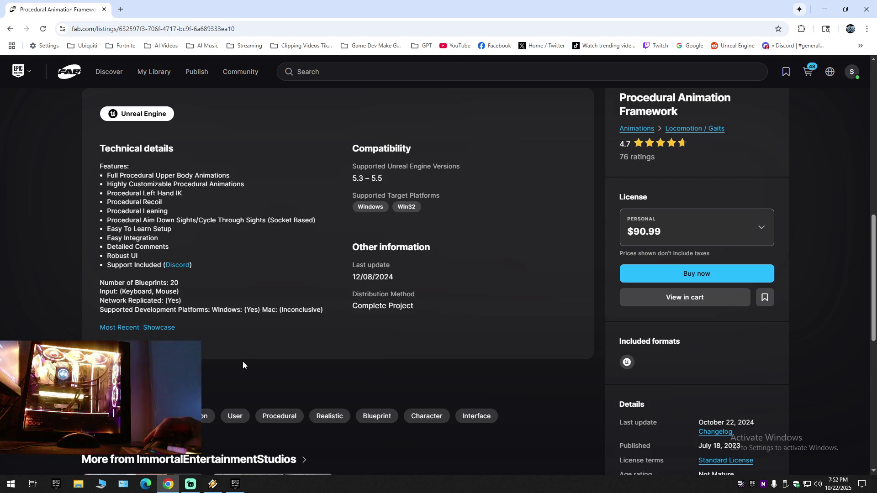
scroll(242, 365, up, 1)
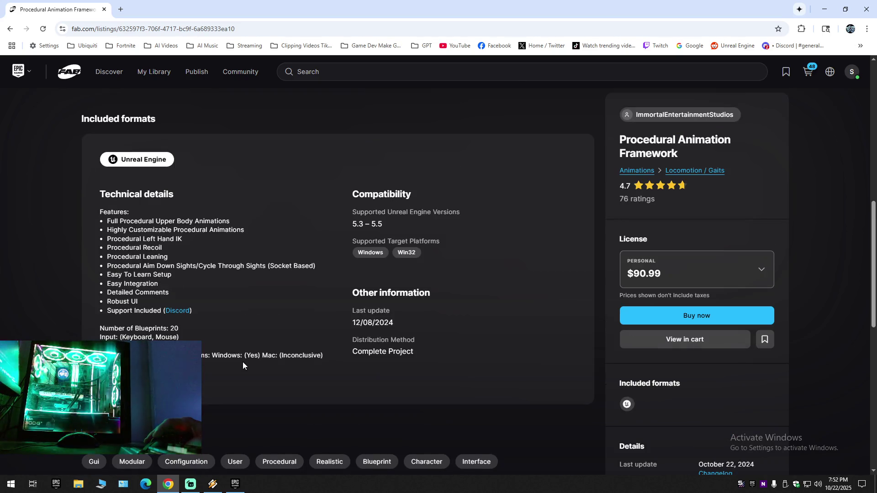
scroll(243, 365, down, 4)
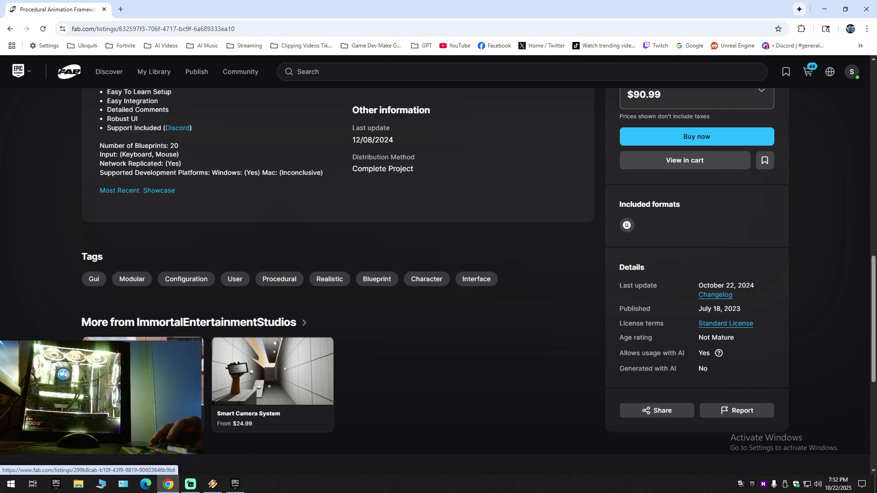
click(182, 366)
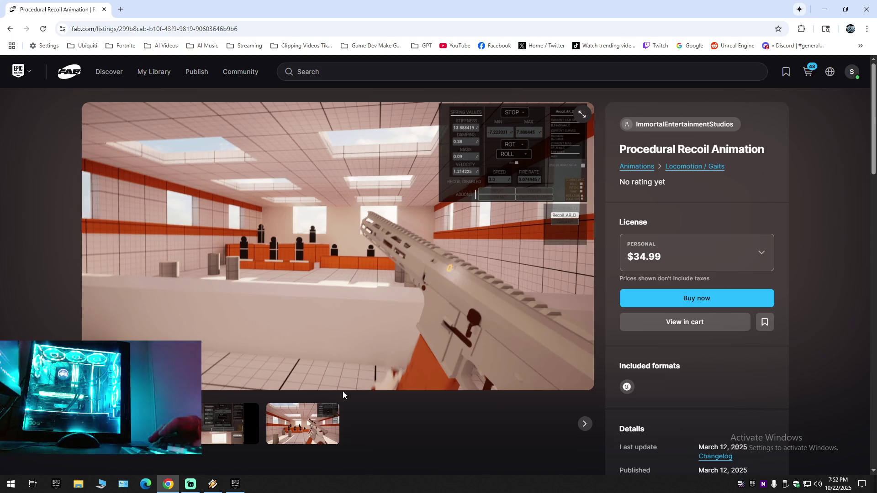
View the Procedural Recoil Animation settings and pistol images and its details, then go back to the framework listing.
scroll(380, 407, down, 1)
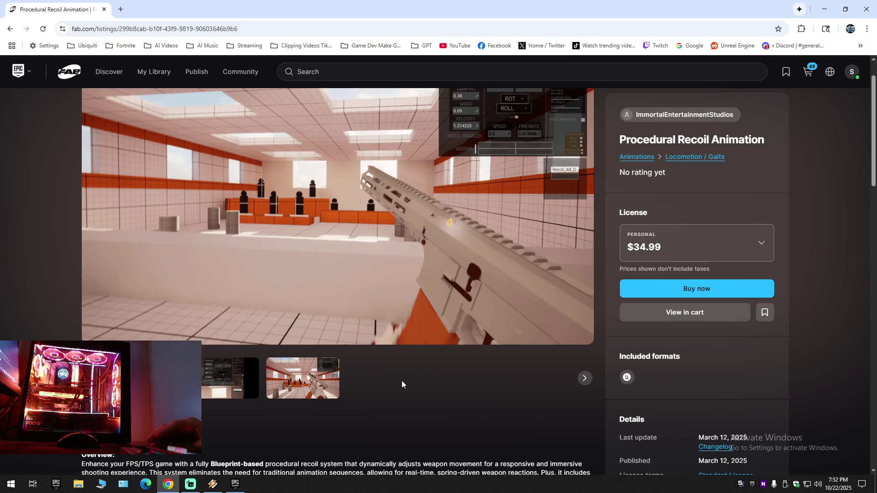
click(231, 386)
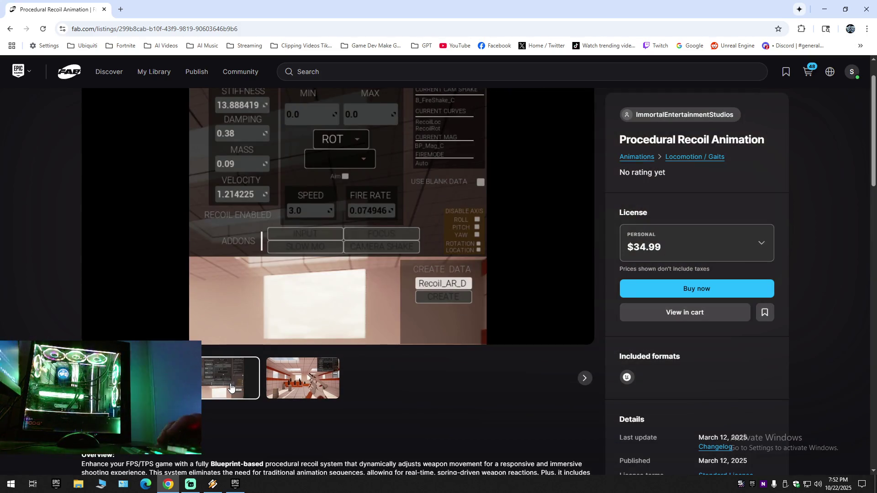
click(306, 383)
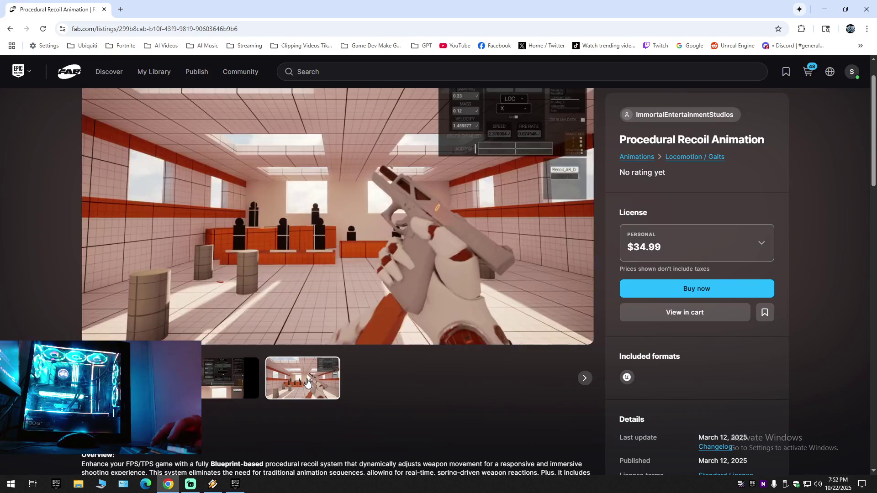
scroll(313, 382, down, 10)
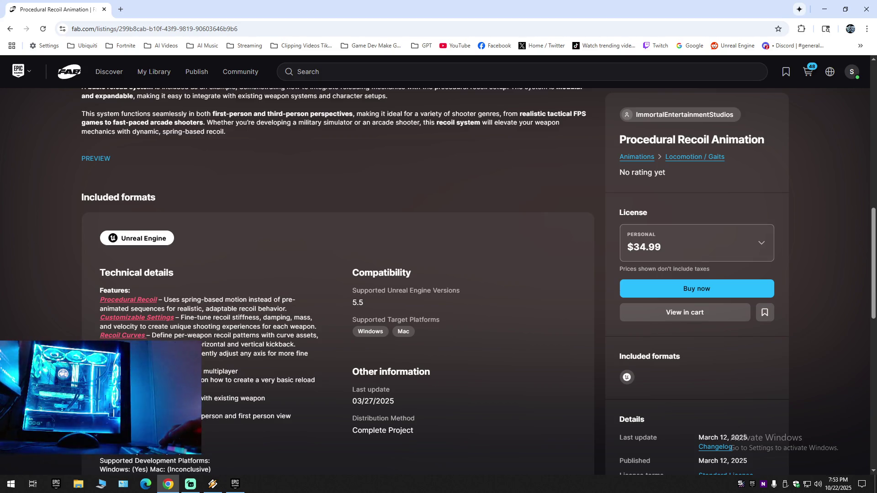
scroll(338, 273, down, 3)
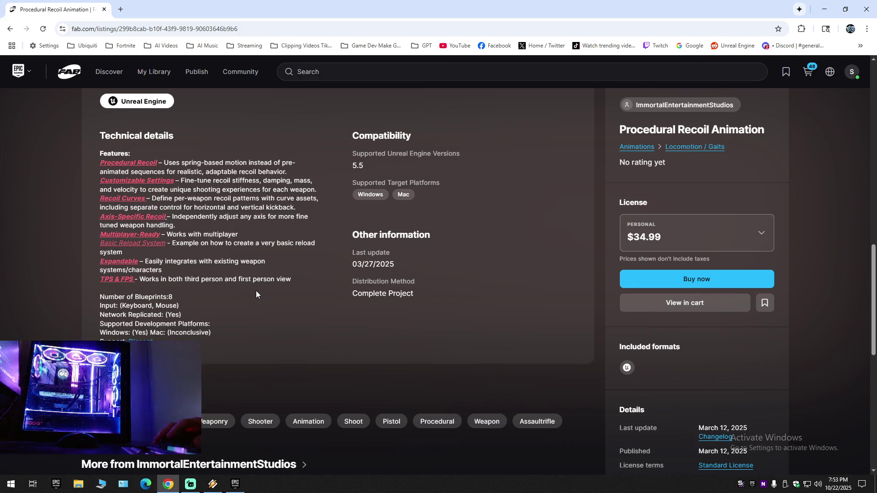
key(alt+Left)
scroll(221, 292, up, 5)
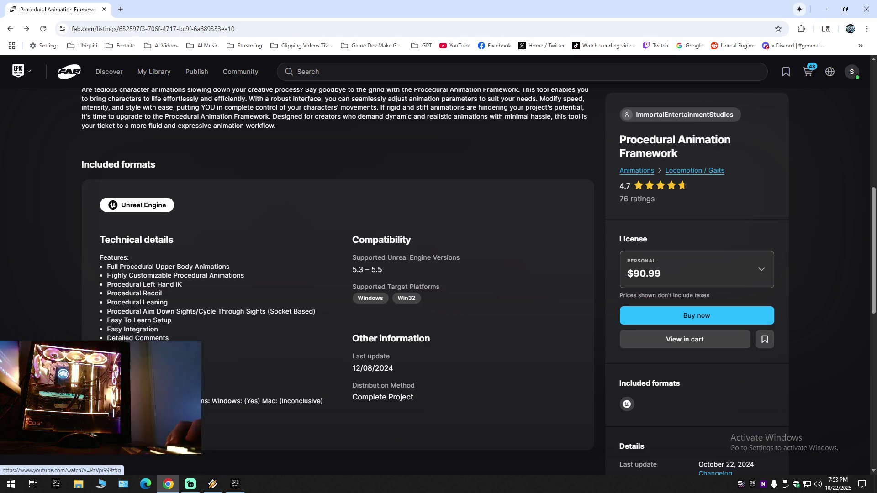
Open the listing's YouTube video link in a new tab and switch to that video.
right_click(176, 317)
click(177, 328)
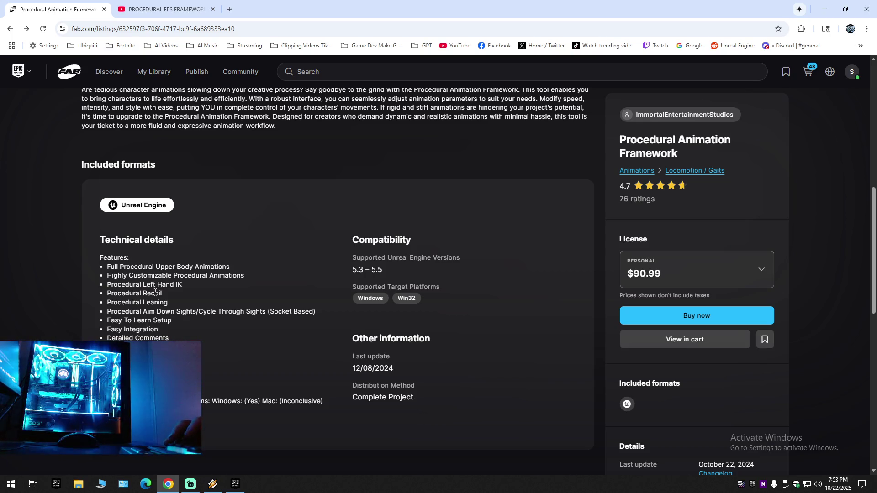
scroll(338, 274, down, 2)
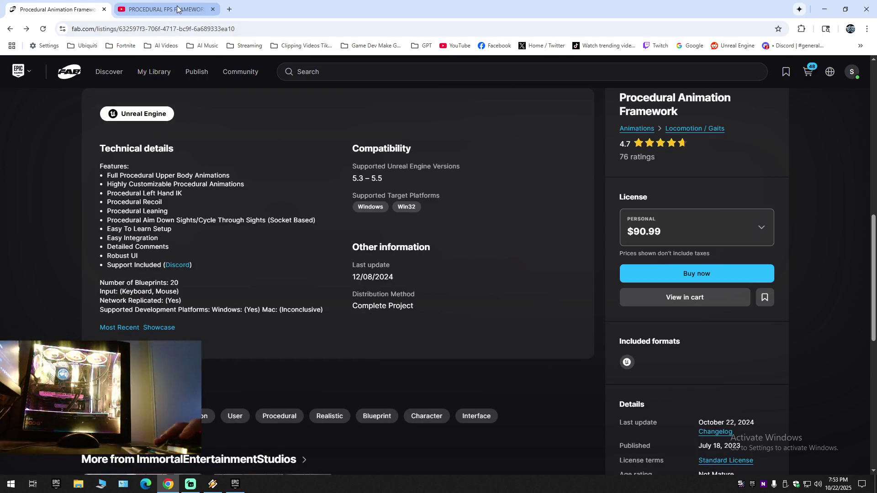
click(211, 483)
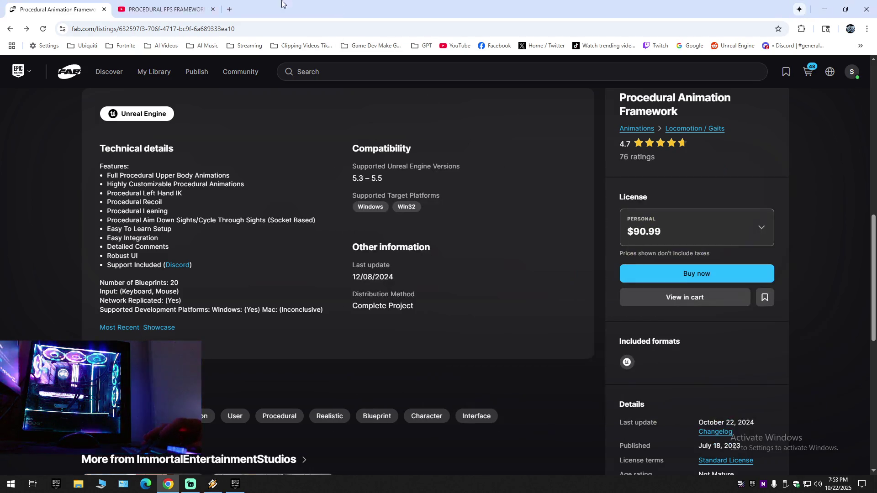
click(173, 19)
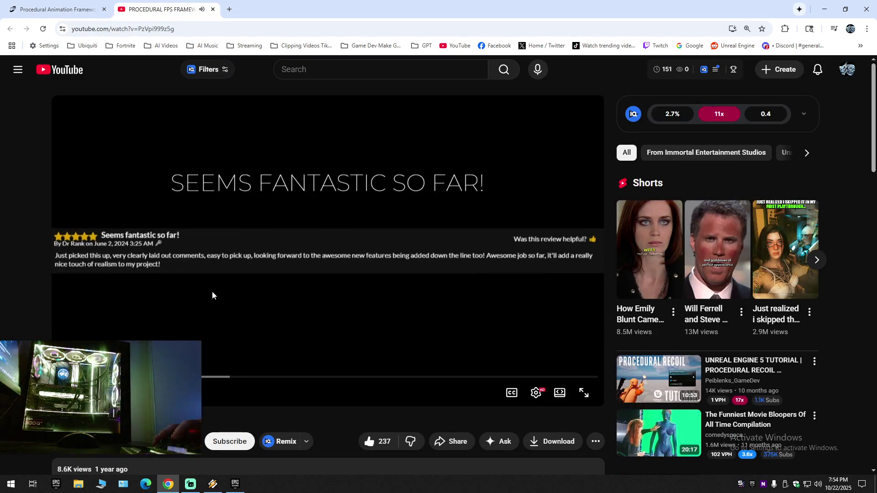
Play the Procedural FPS Framework preview in fullscreen.
double_click(212, 291)
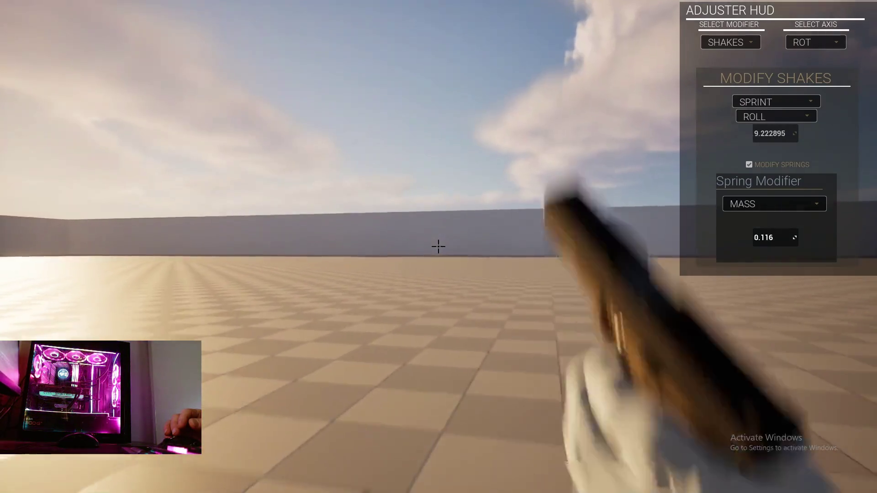
Jump back to the Dynamic Hand IK section around 0:57, pause on it, then resume.
click(807, 43)
mouse_move(400, 303)
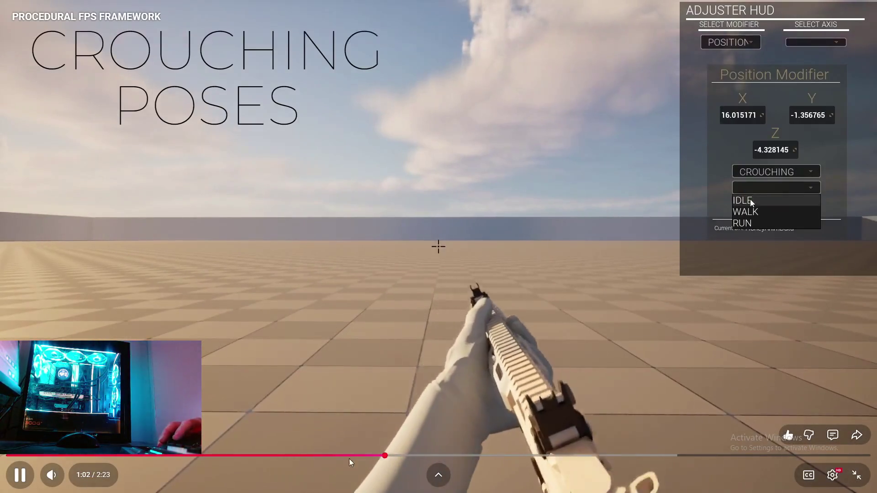
click(356, 457)
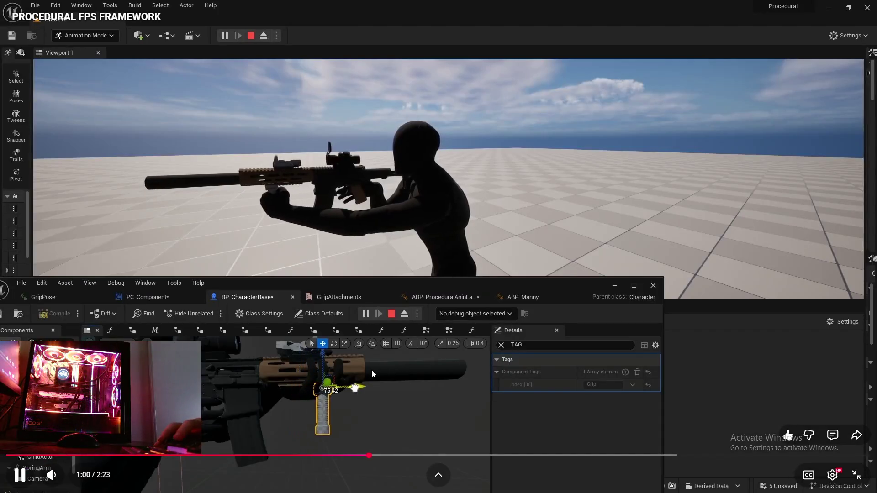
click(366, 374)
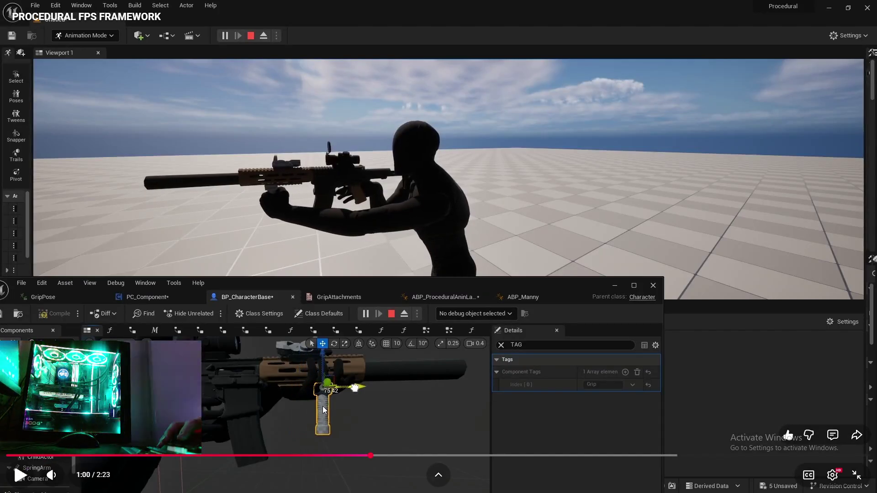
click(409, 334)
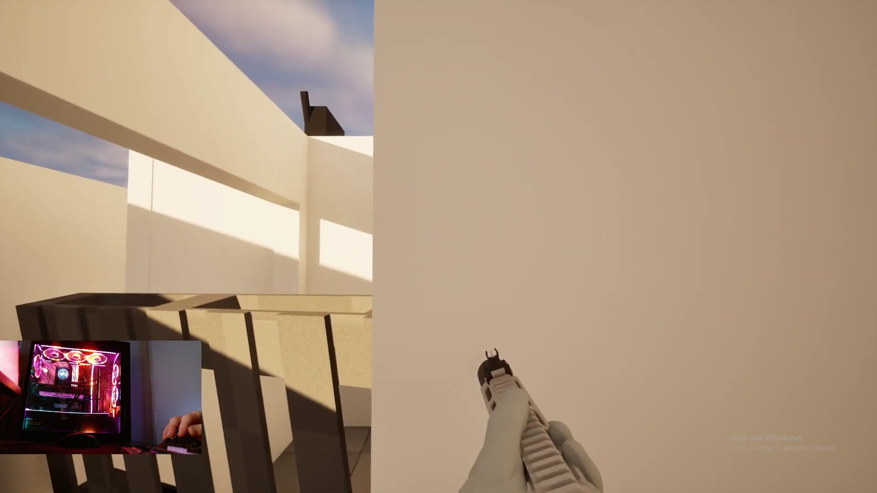
mouse_move(408, 331)
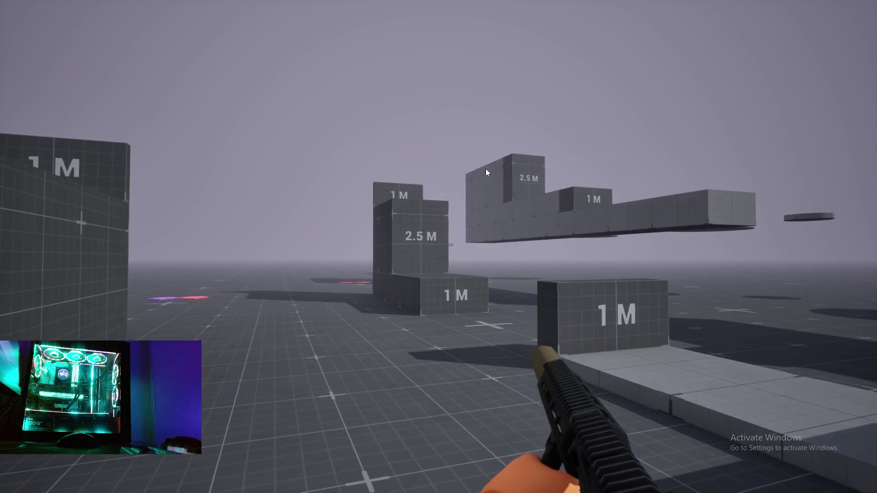
Change options in the menus at the top right of the screen.
click(731, 39)
click(724, 59)
click(772, 171)
click(749, 182)
click(747, 192)
click(742, 200)
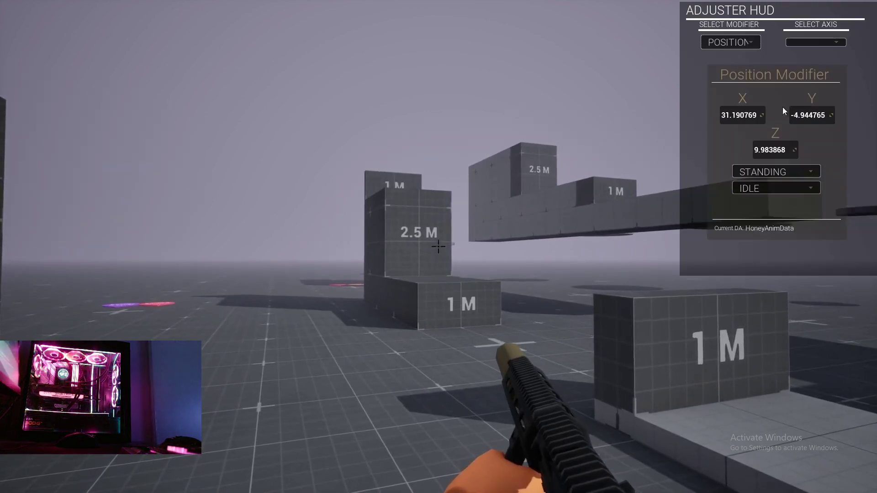
click(816, 42)
click(796, 52)
click(815, 42)
click(804, 64)
key(Tab)
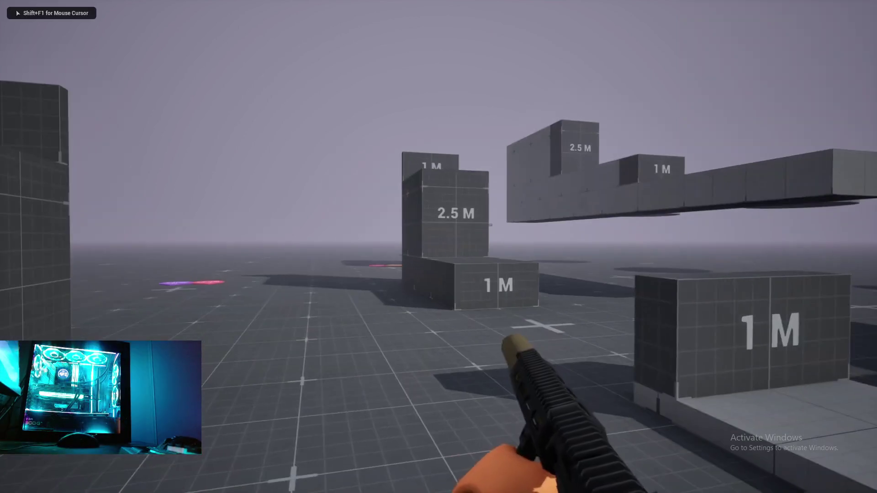
Let the preview play through to its end at 2:23.
mouse_move(438, 246)
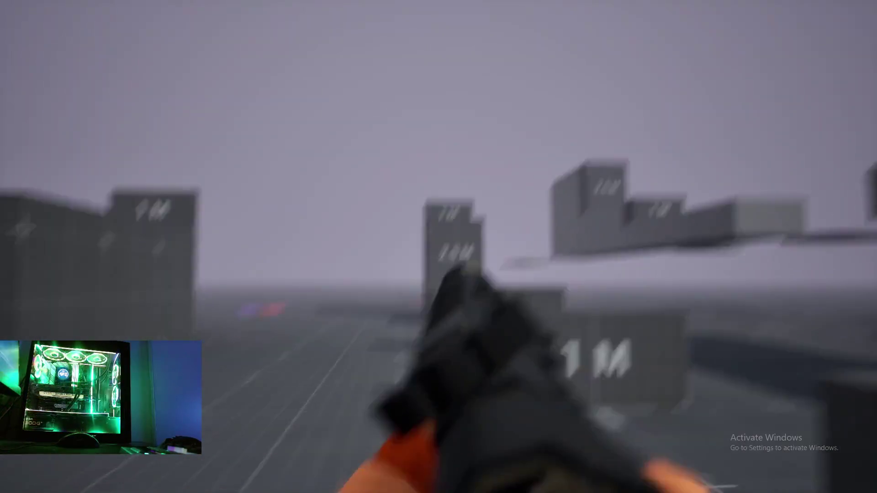
click(439, 247)
click(438, 247)
click(438, 246)
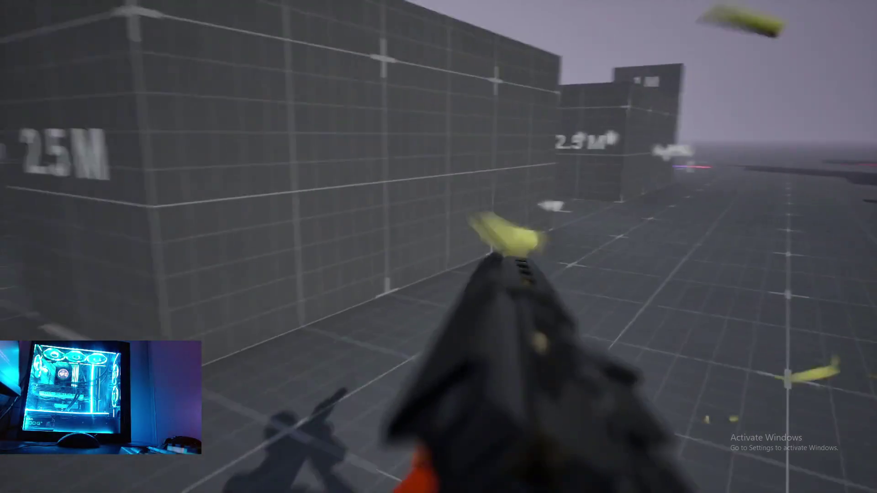
click(438, 247)
mouse_move(439, 246)
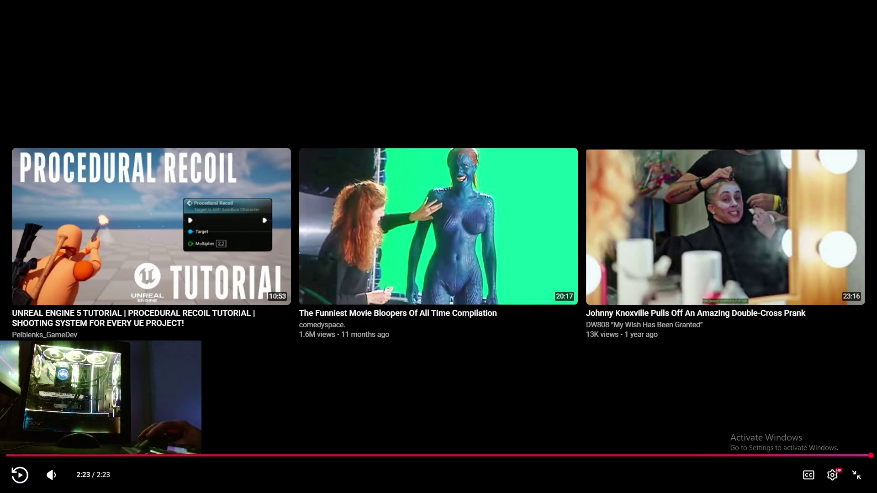
Exit fullscreen, close the finished video's tab and go back to the Fab page.
click(856, 475)
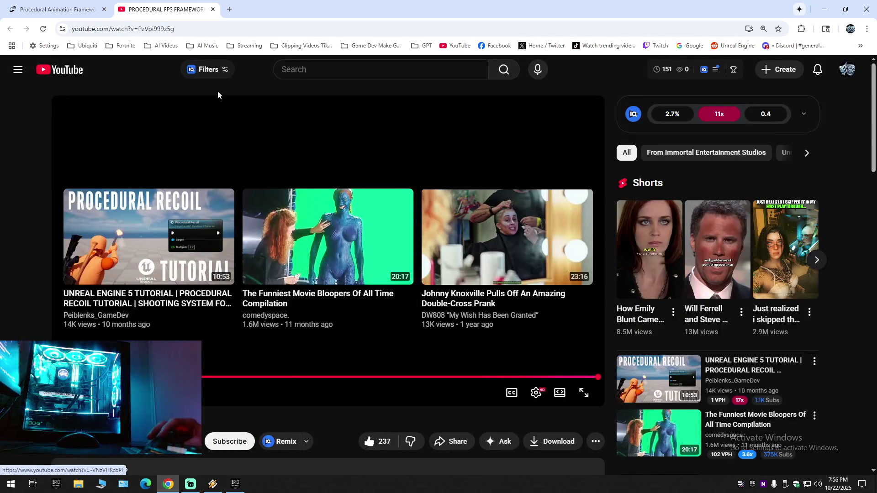
click(212, 10)
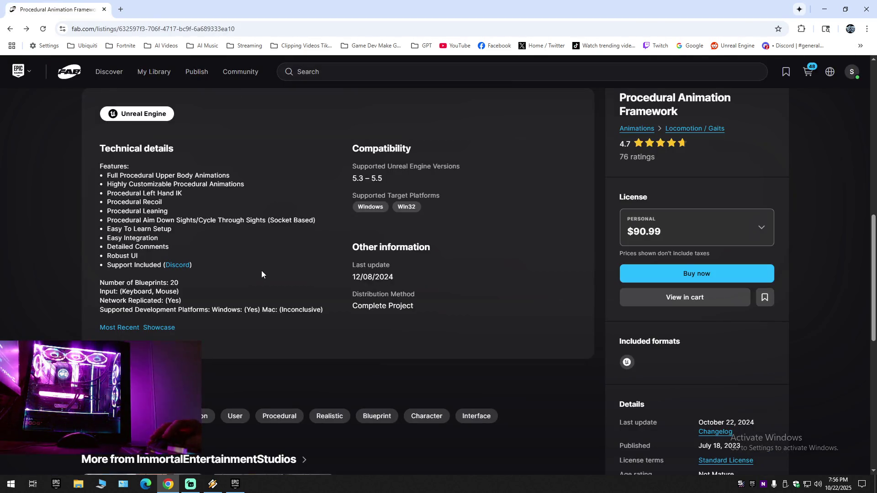
key(alt+Left)
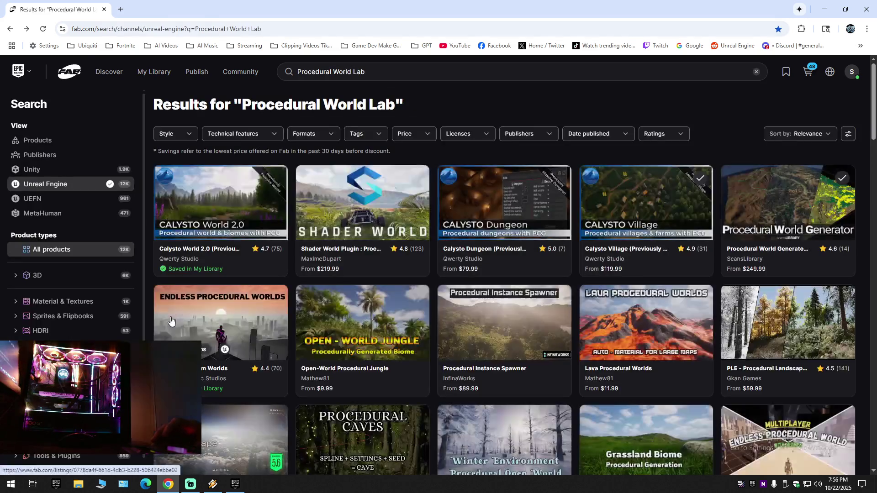
Open Procedural Recoil Animation from the cart and launch its preview video.
click(807, 72)
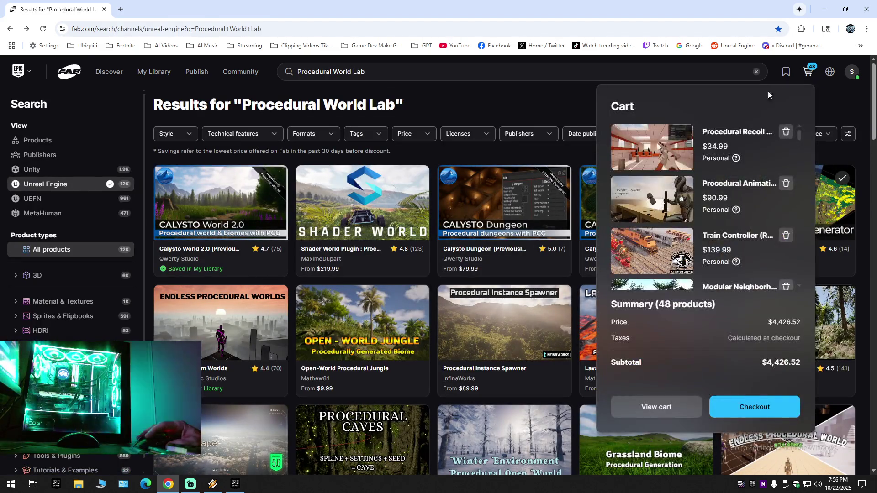
click(726, 130)
scroll(298, 389, down, 8)
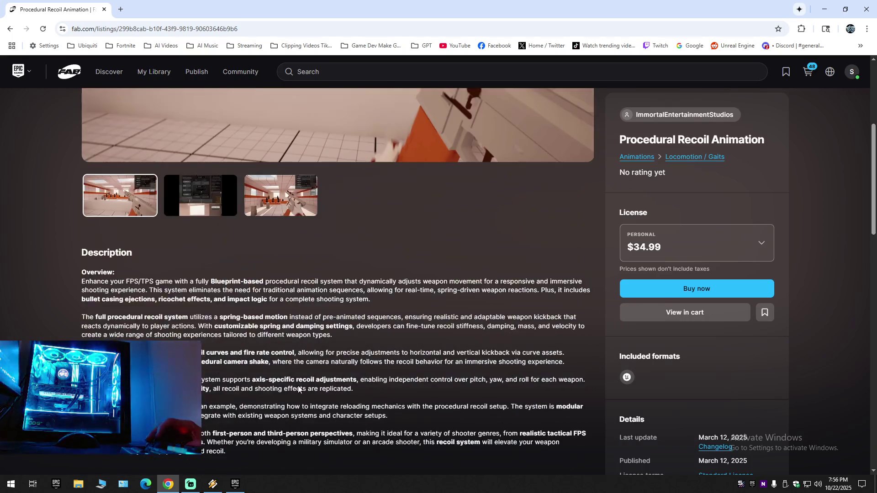
click(96, 341)
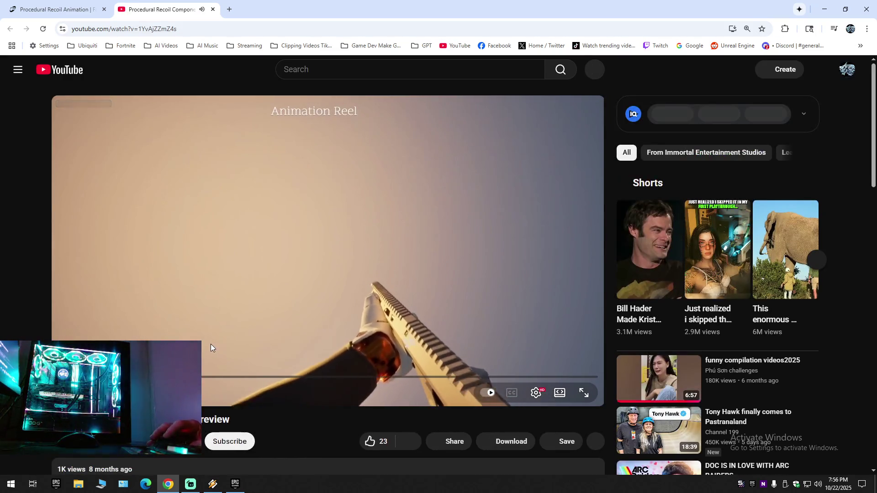
Watch the Procedural Recoil Component preview in full screen.
double_click(309, 297)
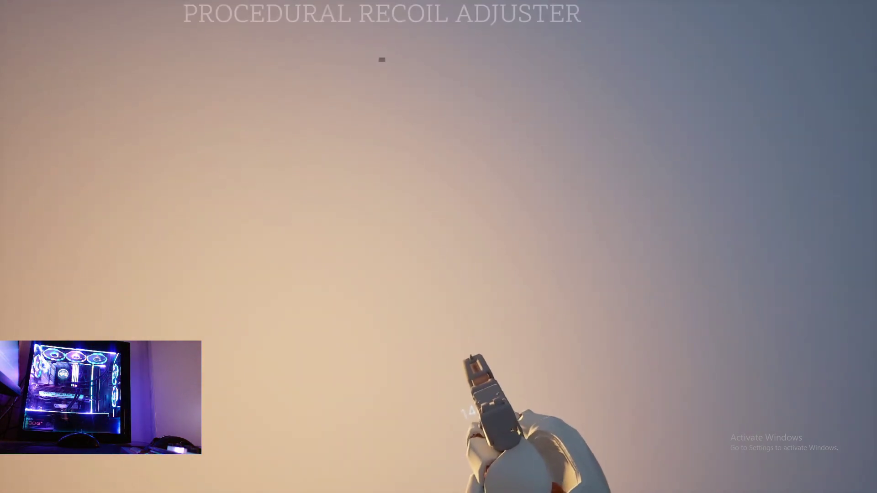
click(744, 18)
click(741, 33)
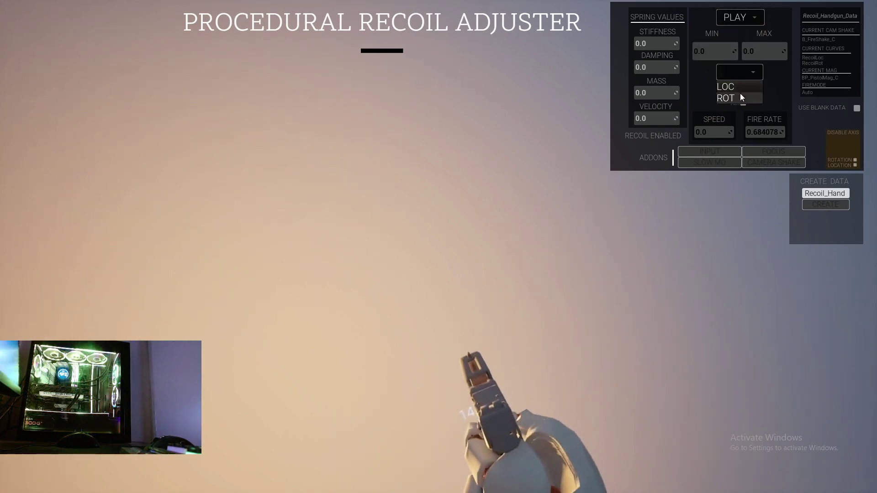
click(740, 96)
click(739, 87)
click(732, 113)
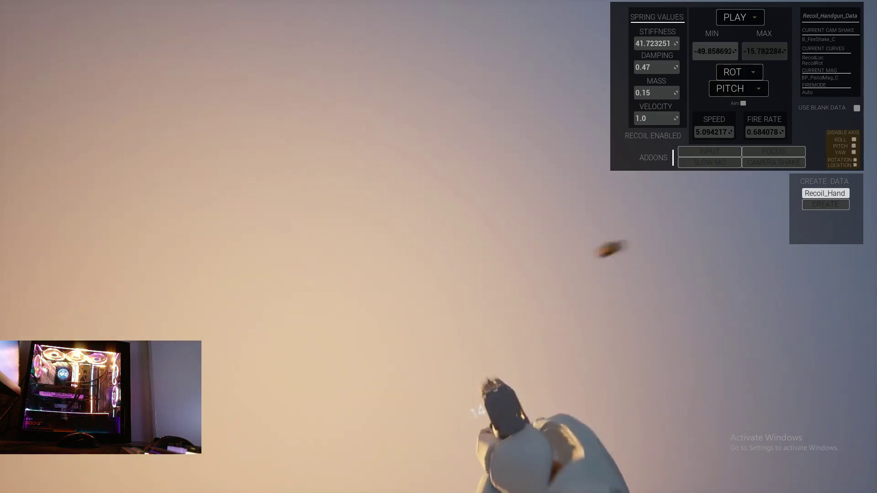
click(730, 89)
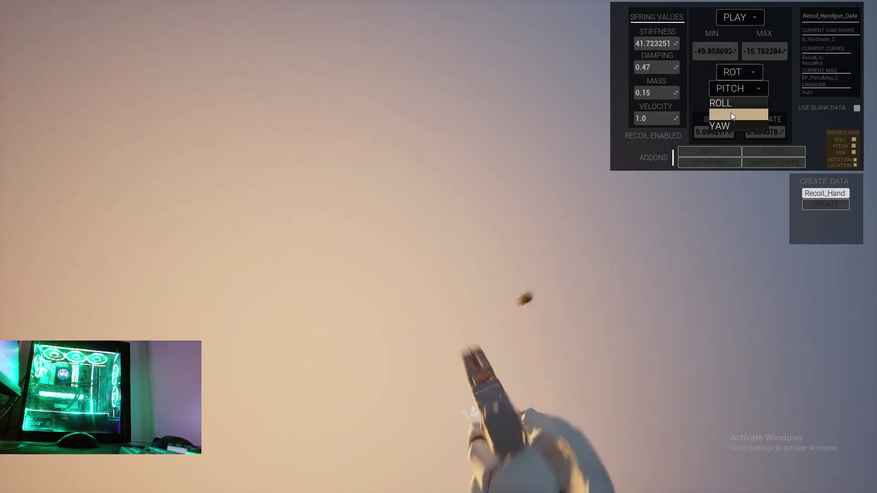
click(727, 106)
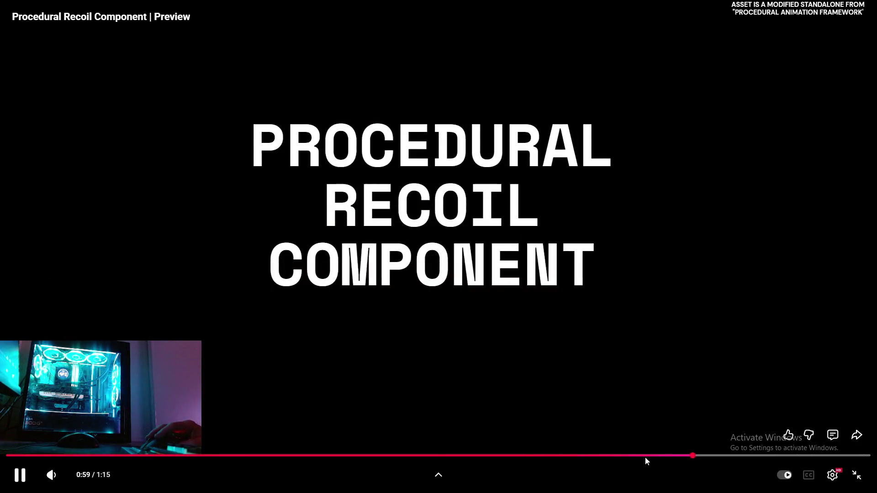
Rewind to about 0:52 to replay the additional addons part, then exit full screen.
click(645, 456)
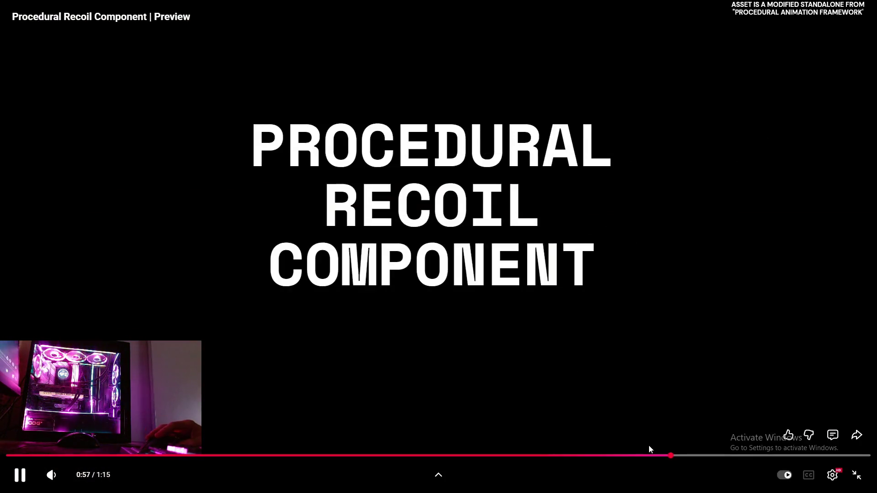
click(648, 455)
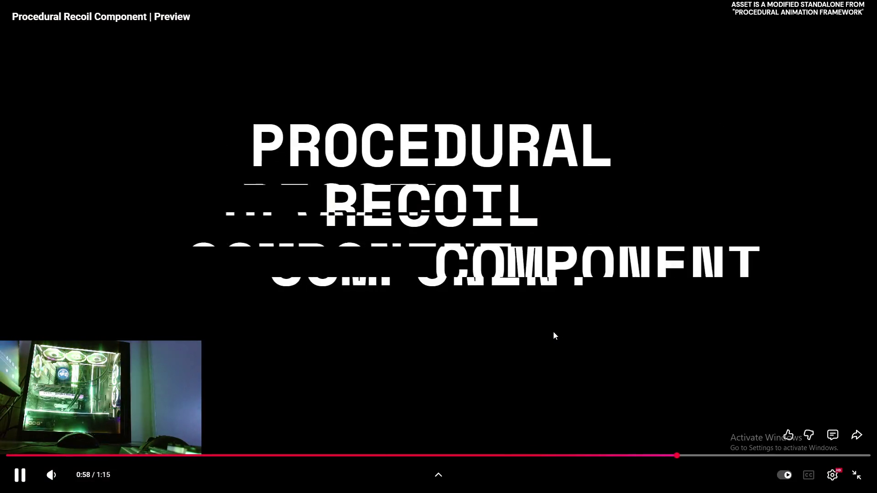
click(613, 456)
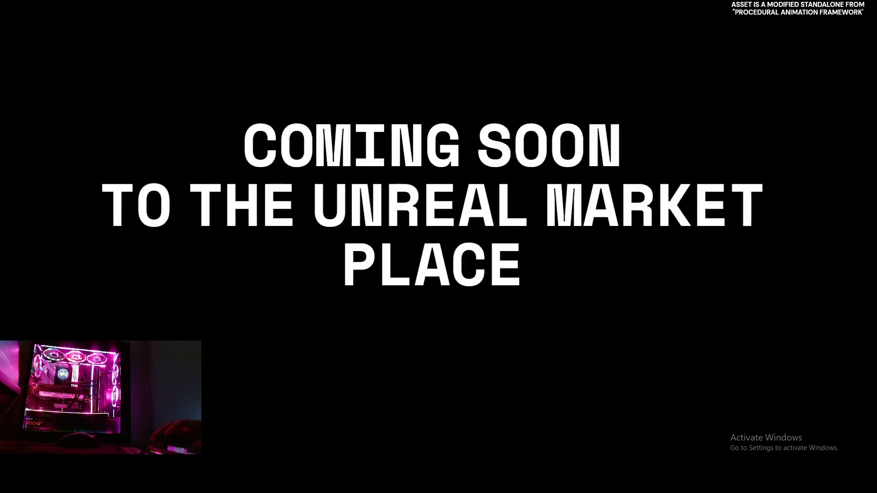
mouse_move(568, 374)
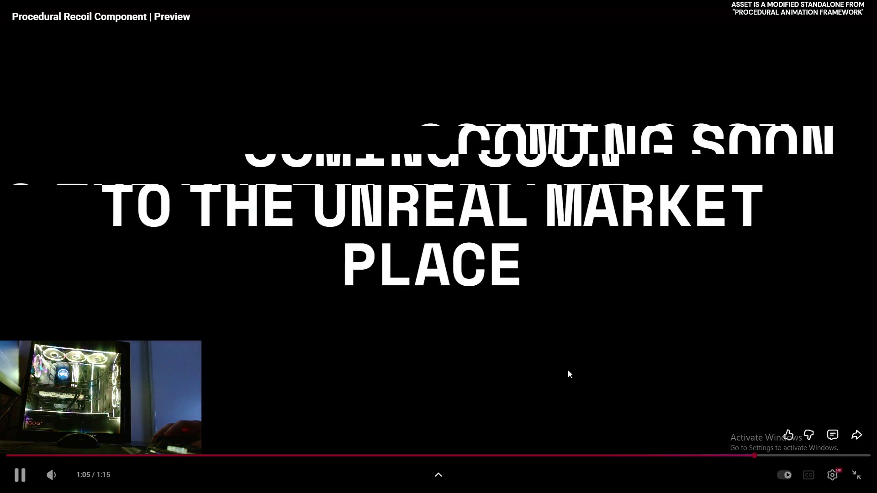
click(857, 475)
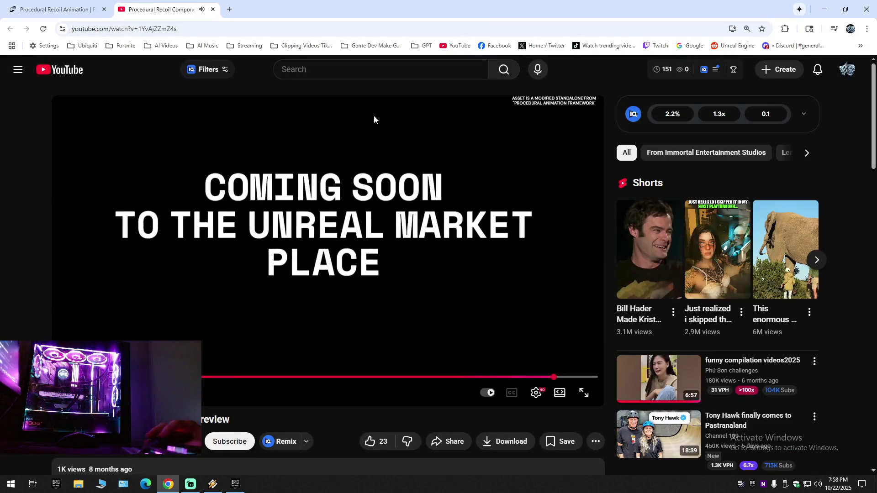
Close the recoil video tab and open Procedural Animation Framework from the Fab cart.
click(213, 10)
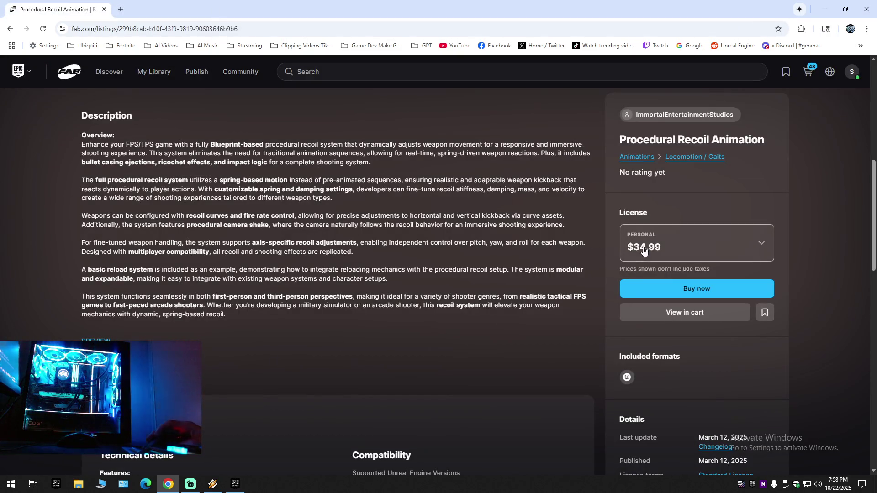
scroll(425, 283, up, 8)
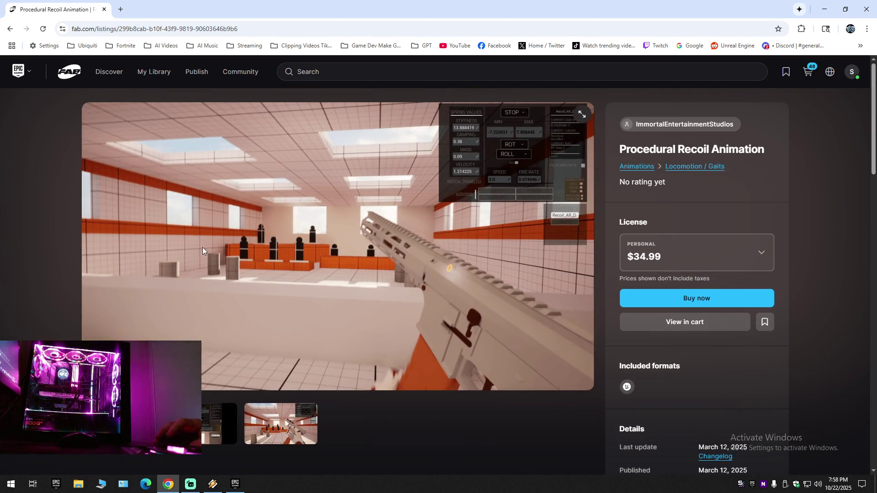
click(9, 29)
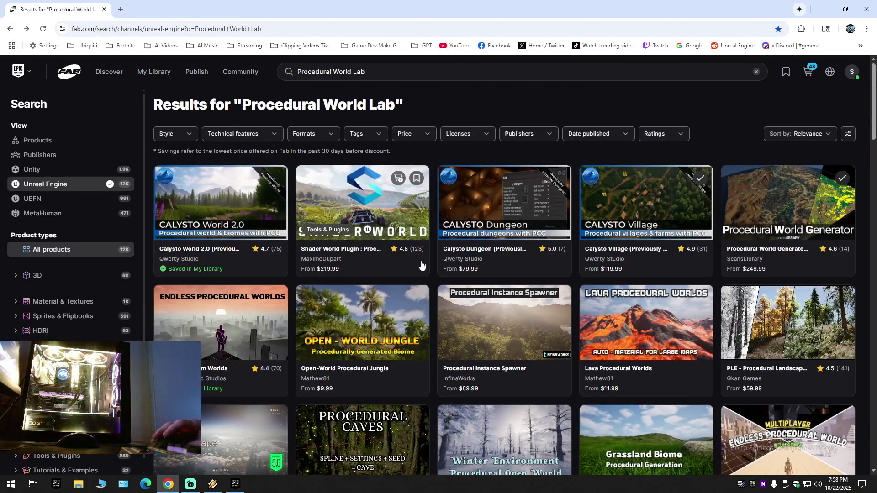
click(809, 72)
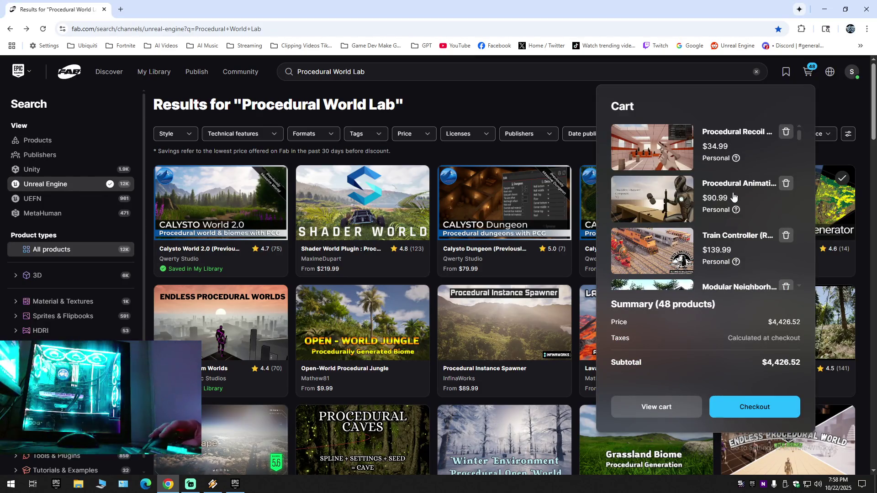
click(622, 196)
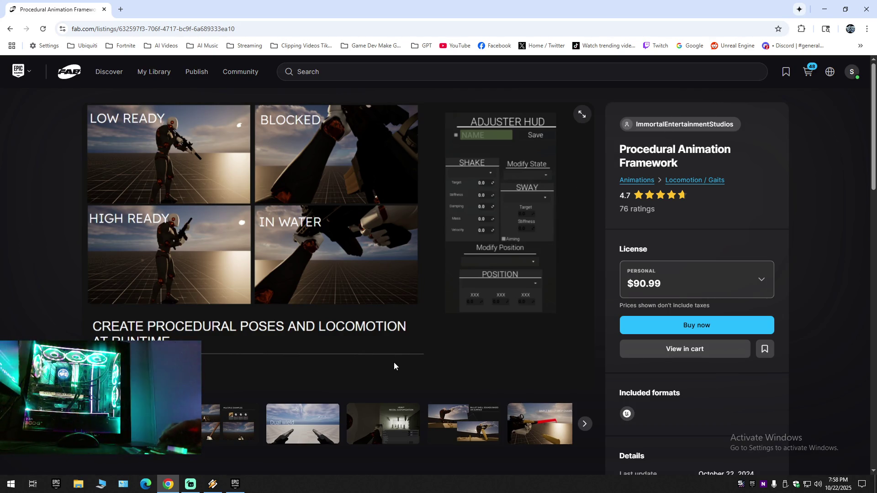
View the listing's gallery image, read its description, and return to the launcher's weapon results.
click(582, 116)
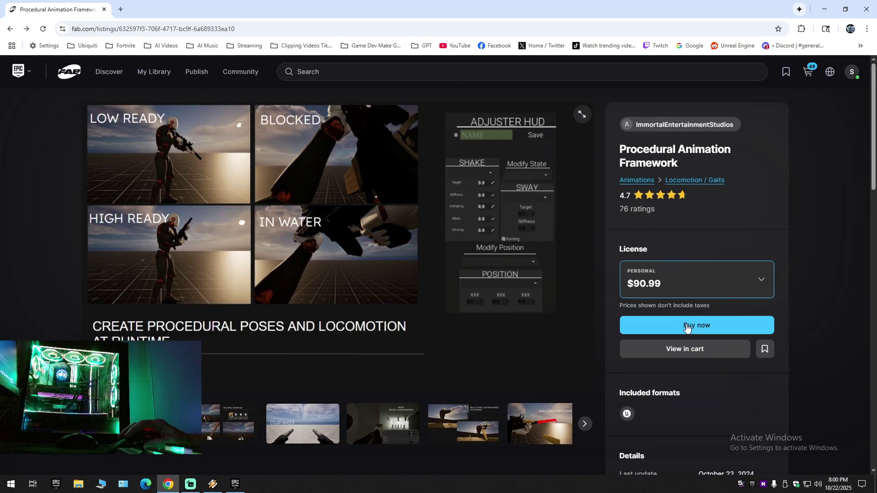
scroll(268, 383, down, 7)
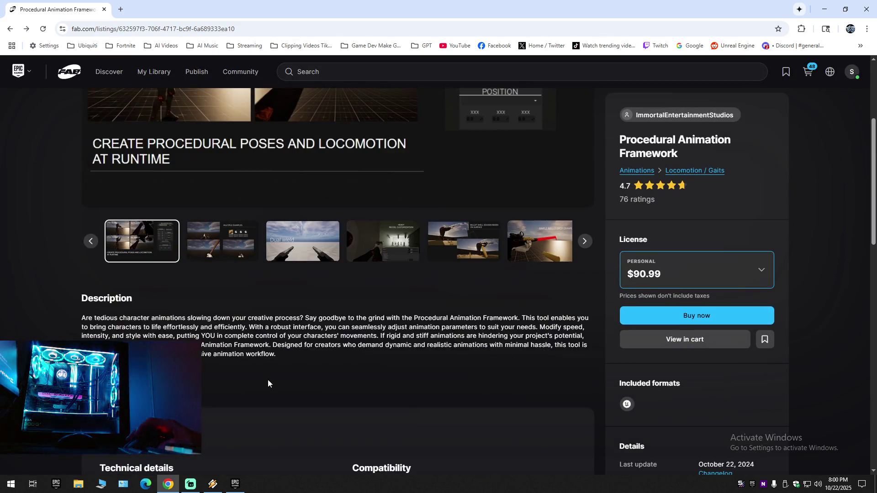
scroll(268, 382, down, 1)
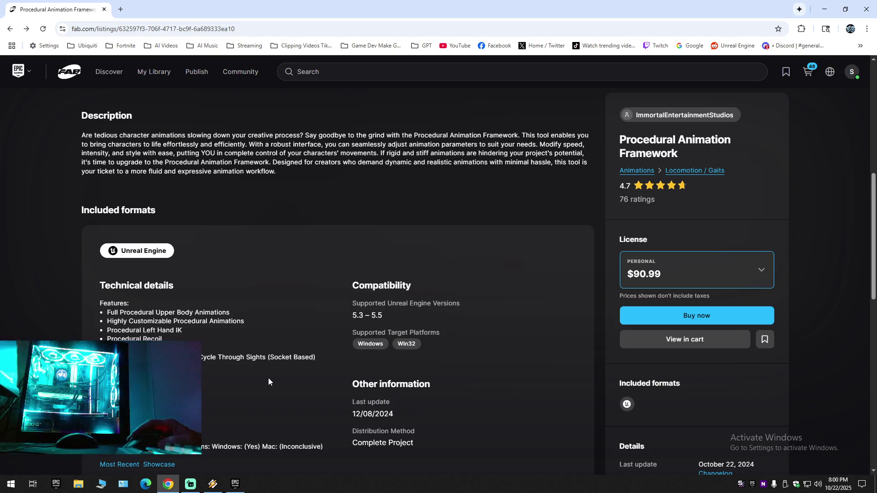
scroll(262, 383, up, 8)
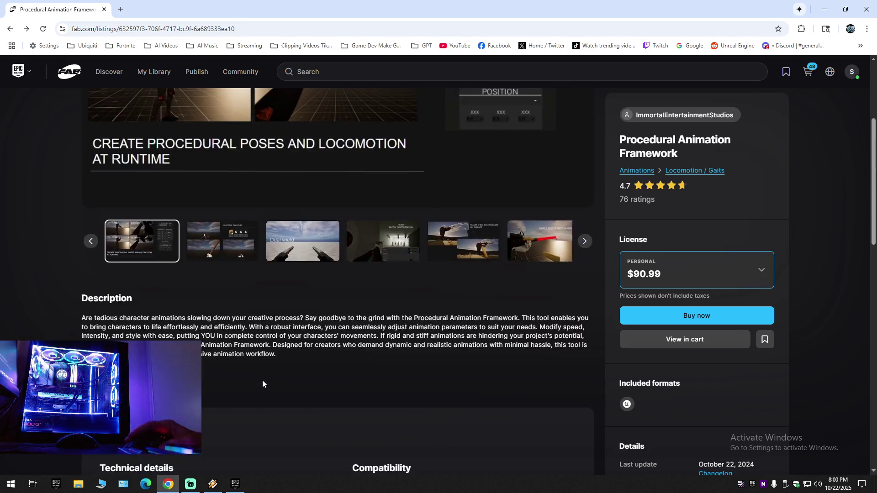
click(235, 484)
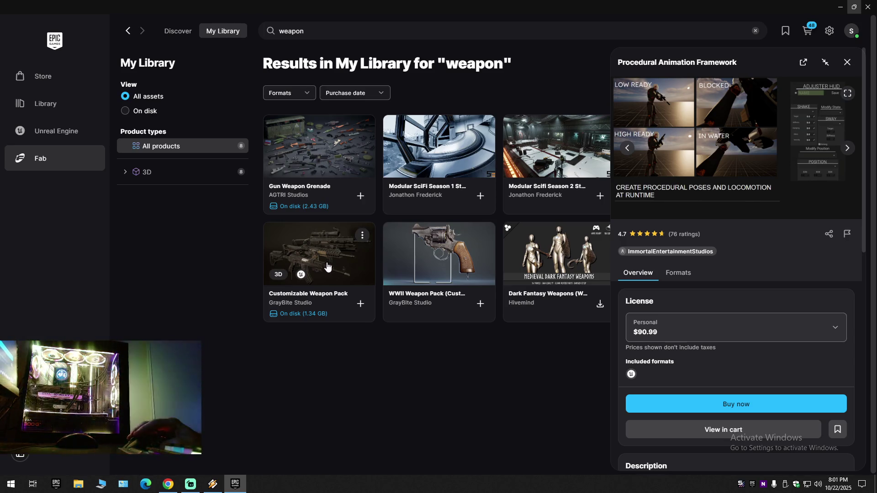
Close the Procedural Animation Framework panel and open the Customizable Weapon Pack listing on fab.com.
click(845, 62)
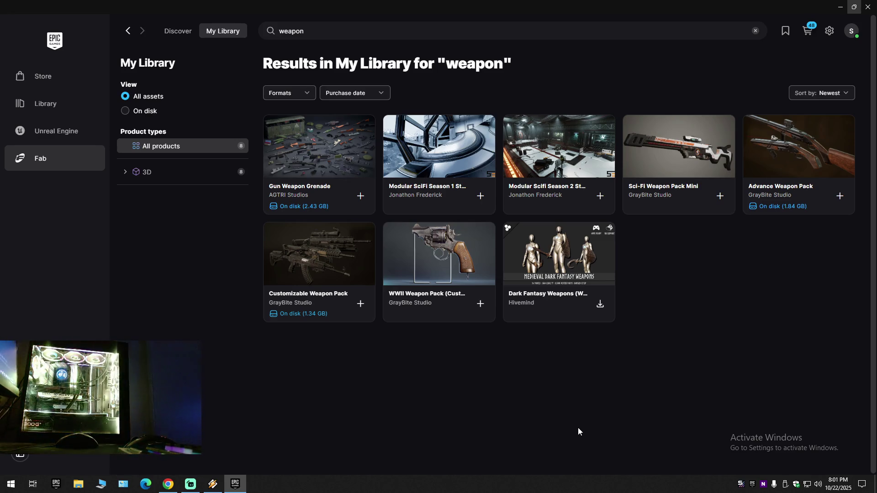
click(309, 260)
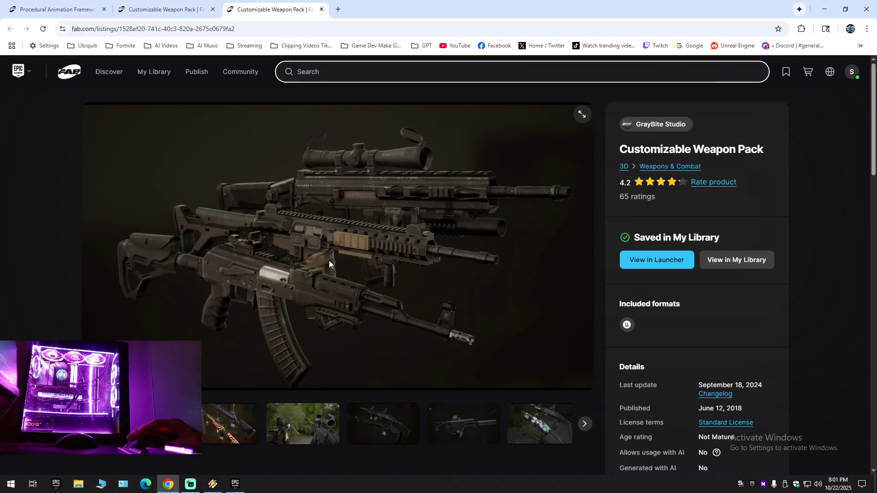
Scroll through the Customizable Weapon Pack's technical details.
scroll(354, 378, down, 5)
scroll(353, 378, down, 3)
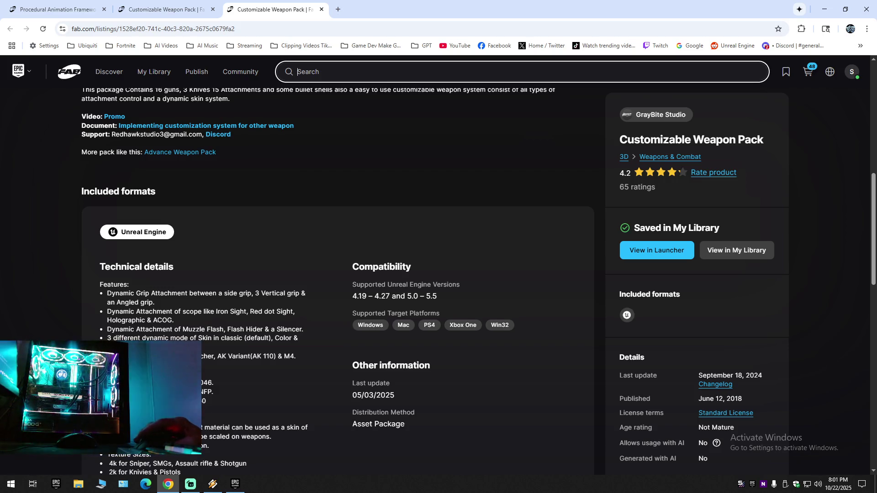
scroll(338, 274, down, 1)
scroll(338, 274, down, 1)
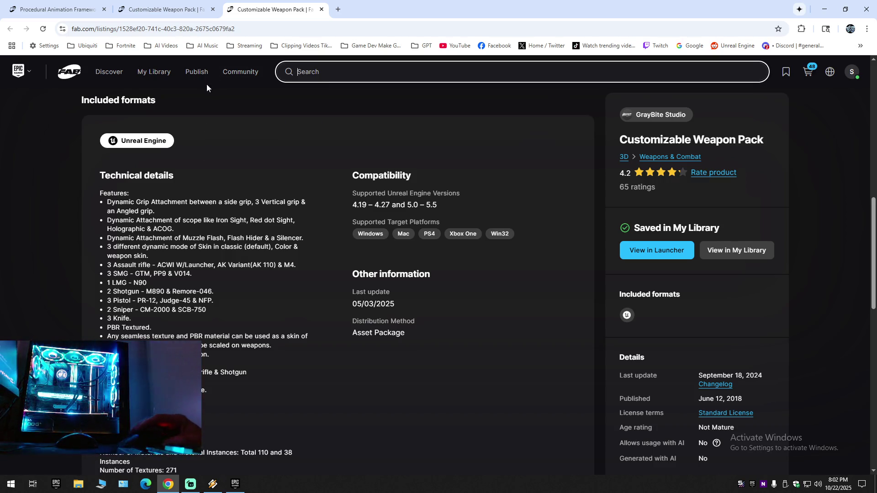
Close the duplicate Customizable Weapon Pack tab and return to the Procedural Animation Framework tab.
click(161, 8)
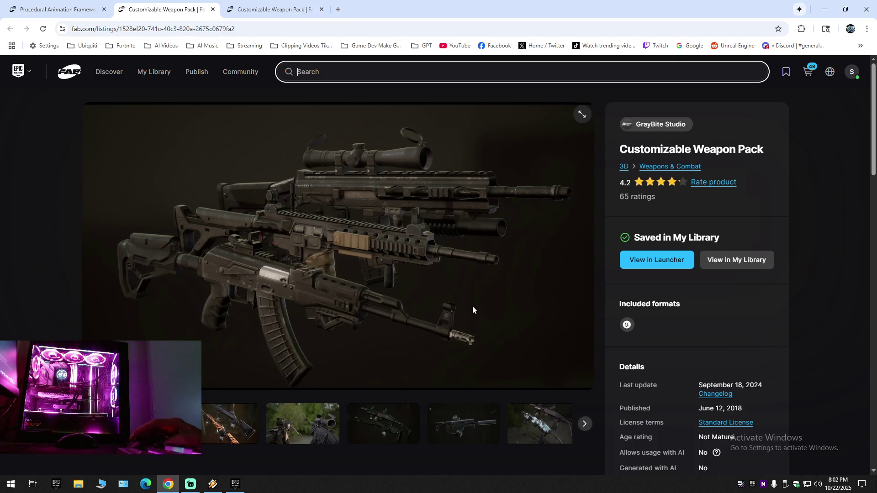
click(249, 212)
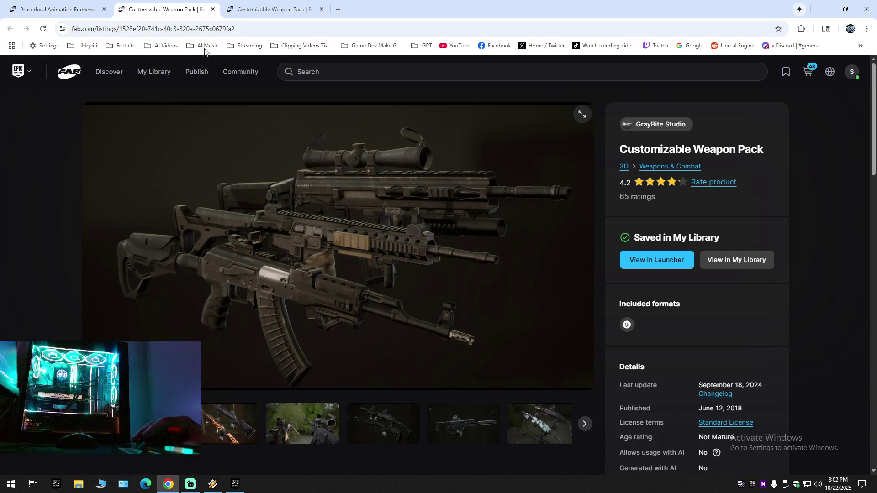
click(213, 10)
click(26, 8)
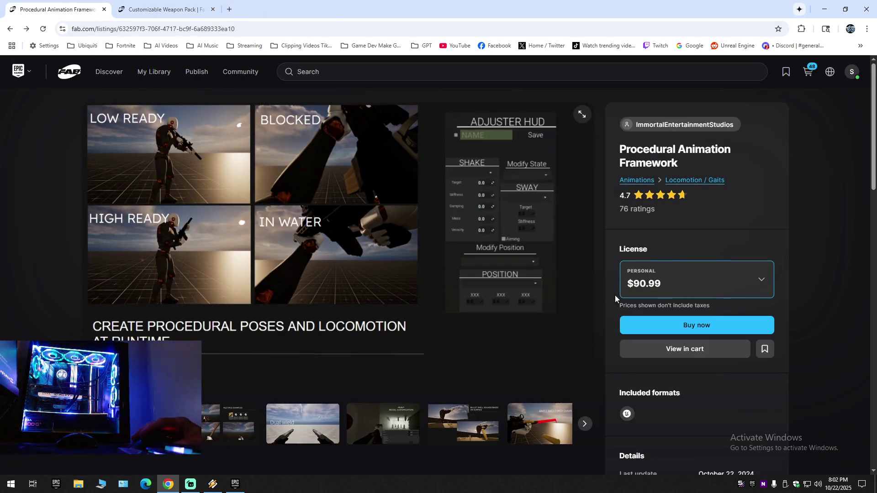
Open the Advance Weapon Pack listing, review its features, then close both weapon pack tabs.
click(235, 484)
click(774, 153)
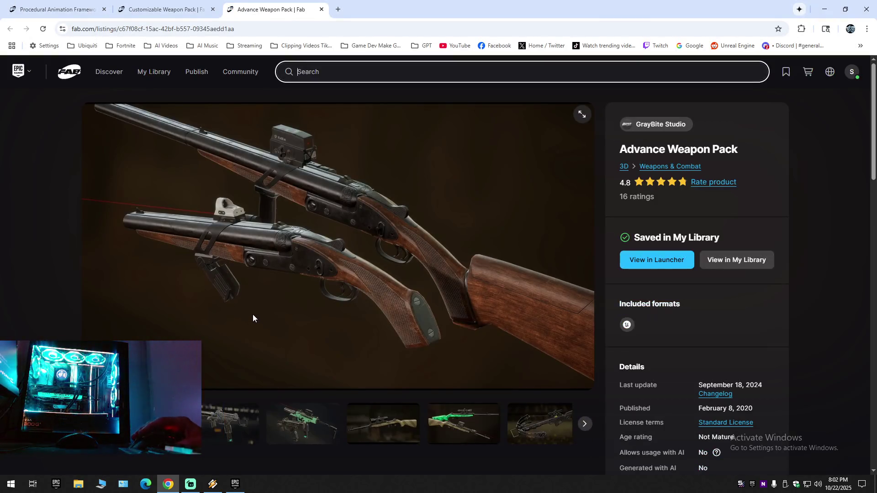
scroll(269, 380, down, 8)
scroll(269, 381, down, 2)
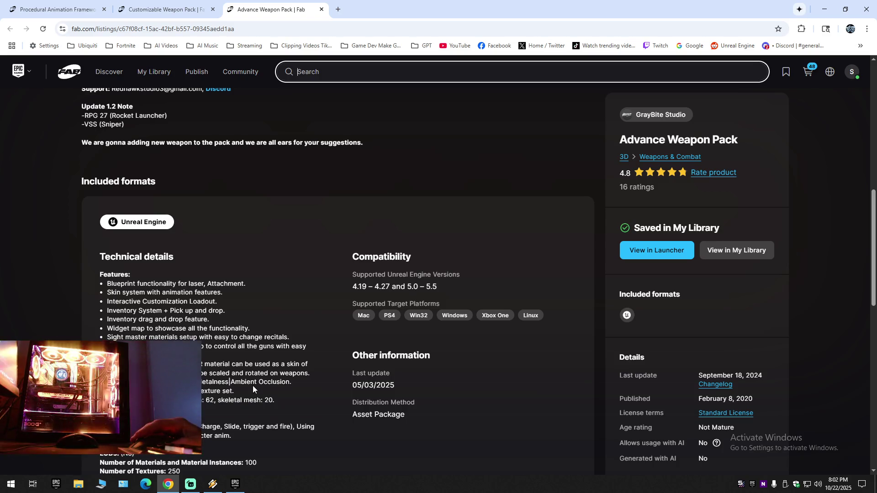
scroll(253, 389, down, 1)
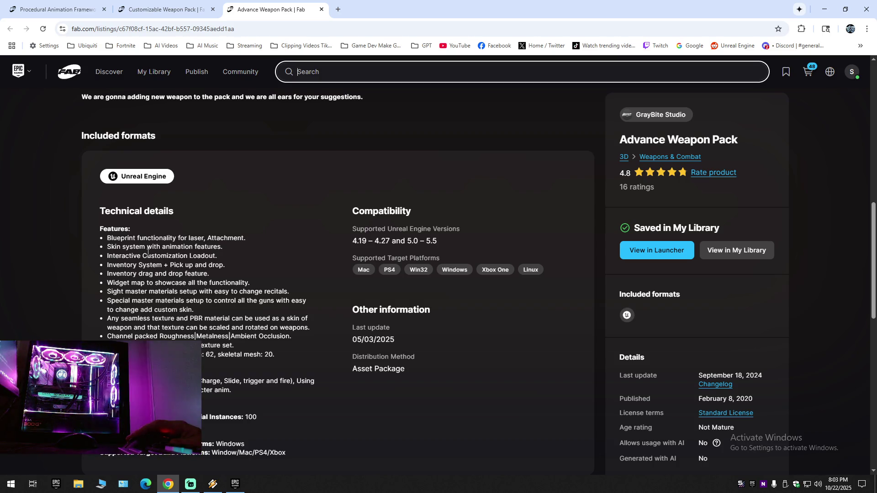
scroll(270, 246, up, 3)
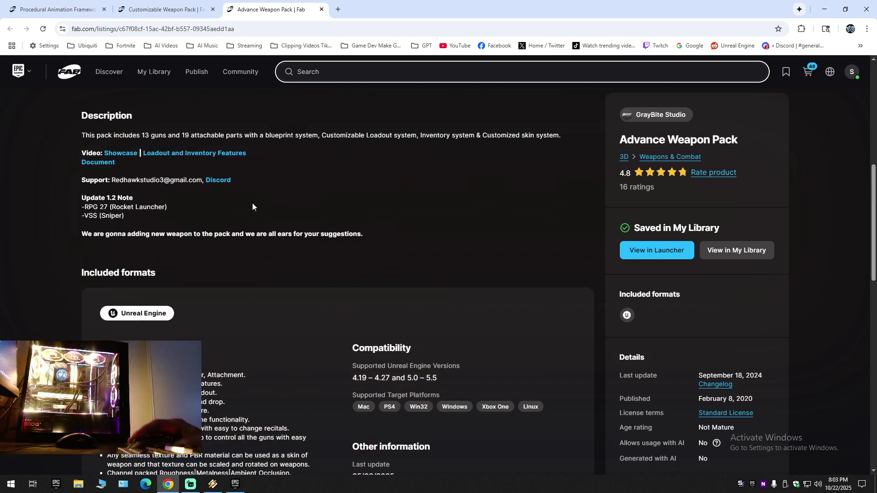
click(322, 10)
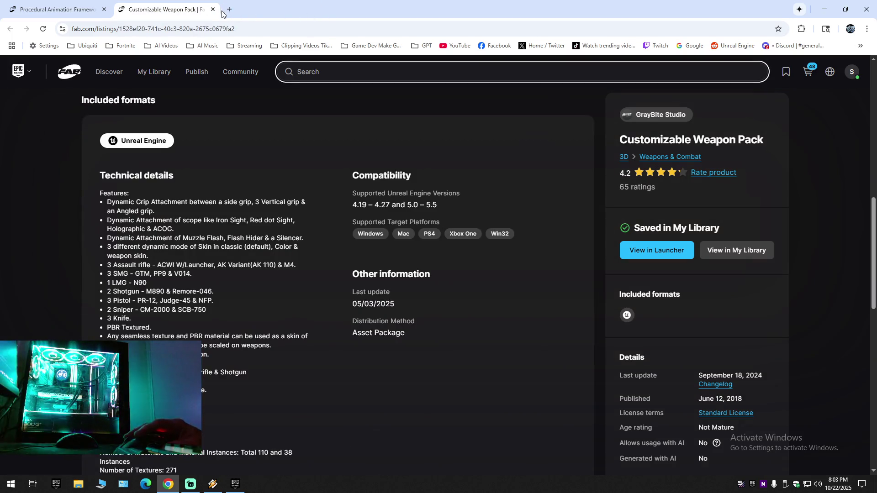
click(212, 9)
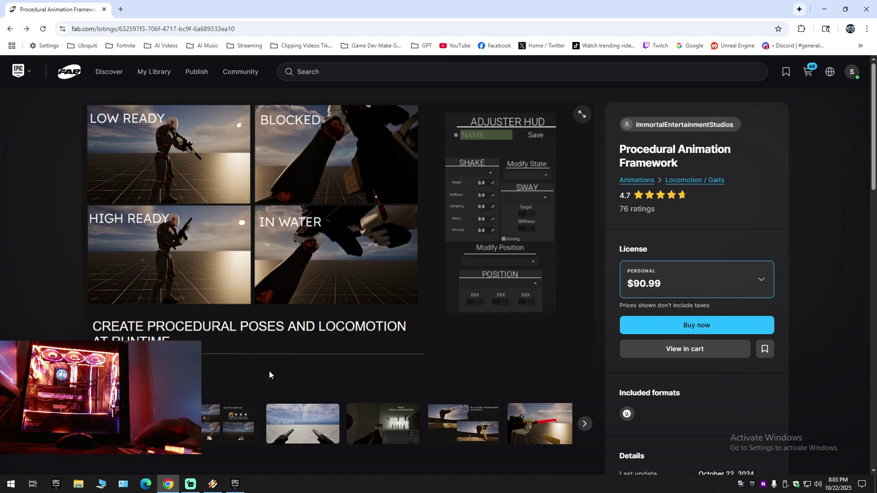
Scroll through the Procedural Animation Framework's technical details, then close Chrome.
scroll(270, 374, down, 9)
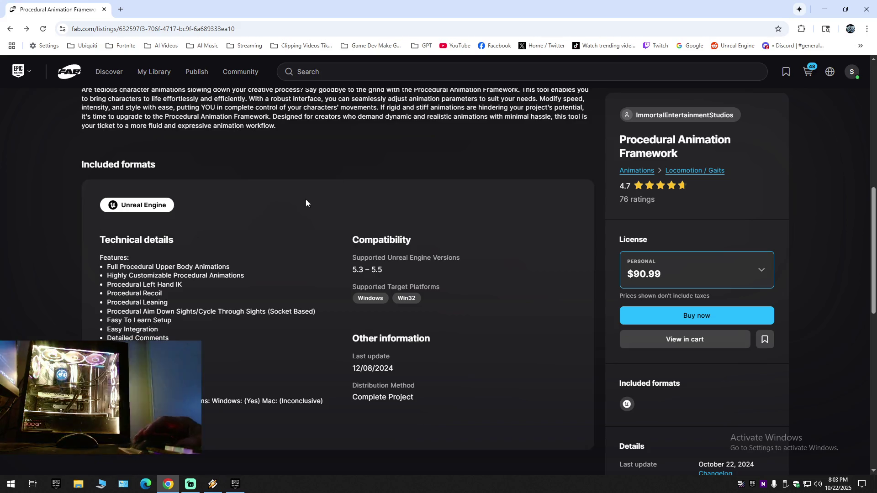
scroll(306, 203, up, 2)
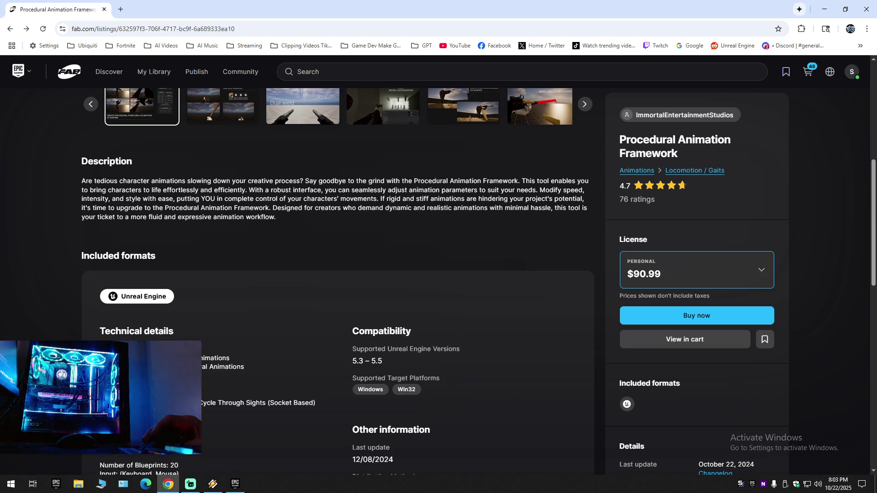
scroll(220, 420, up, 7)
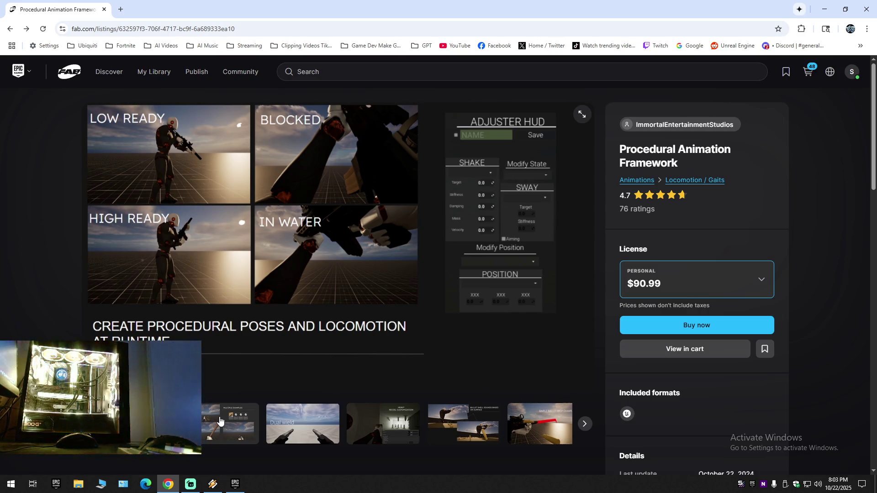
scroll(219, 420, down, 7)
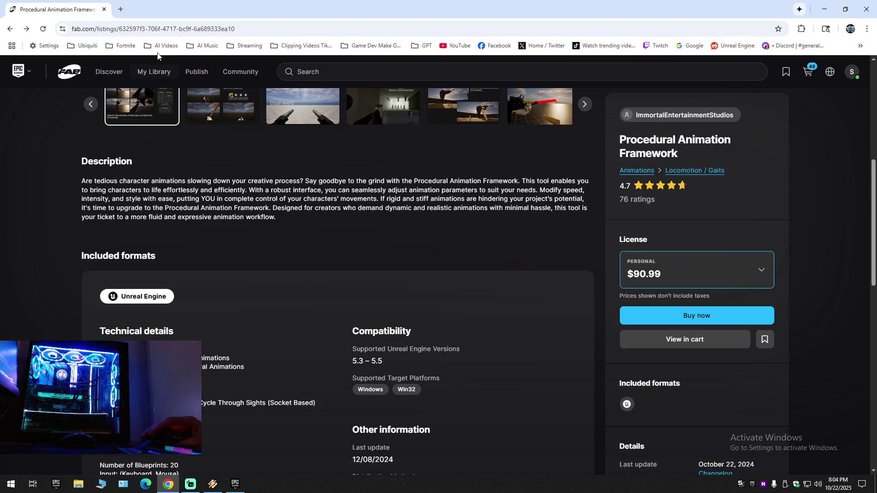
click(104, 9)
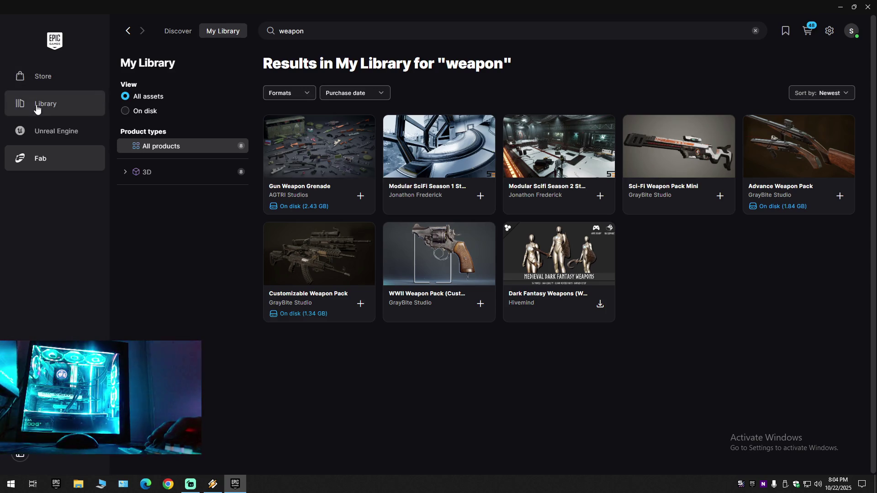
Browse the Unreal Engine library, selecting and then deselecting the BattleRoyale project.
click(46, 132)
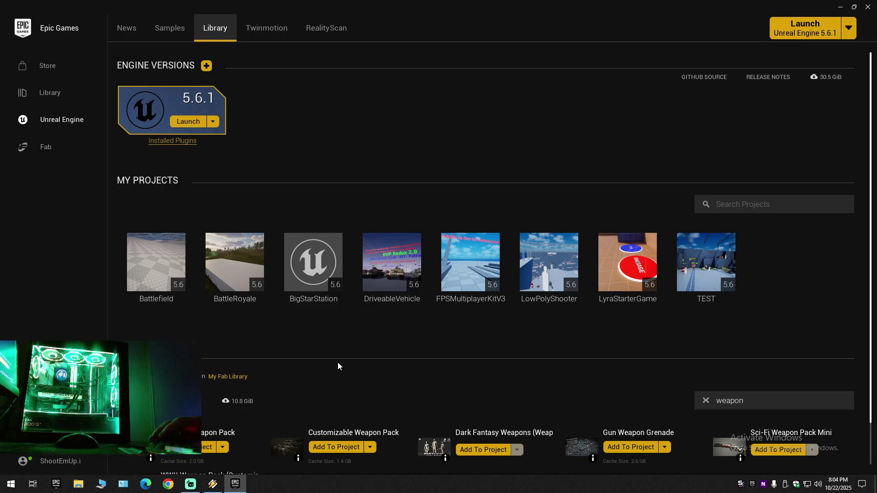
click(235, 262)
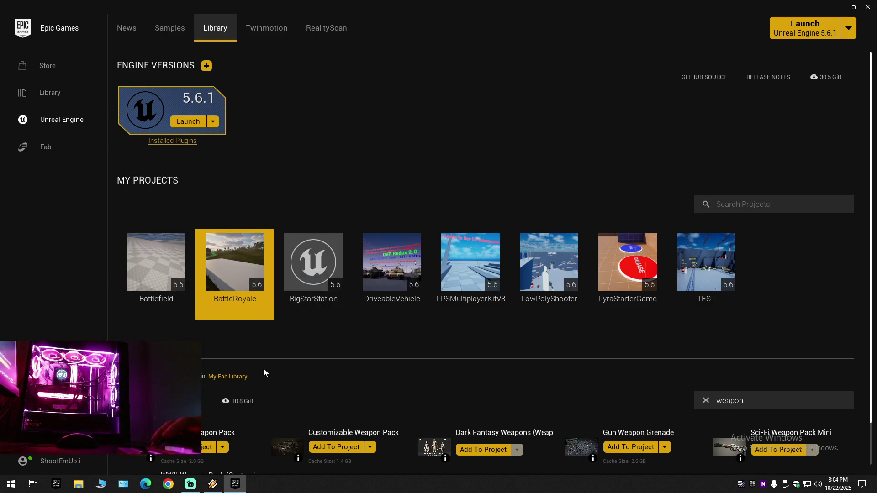
click(411, 355)
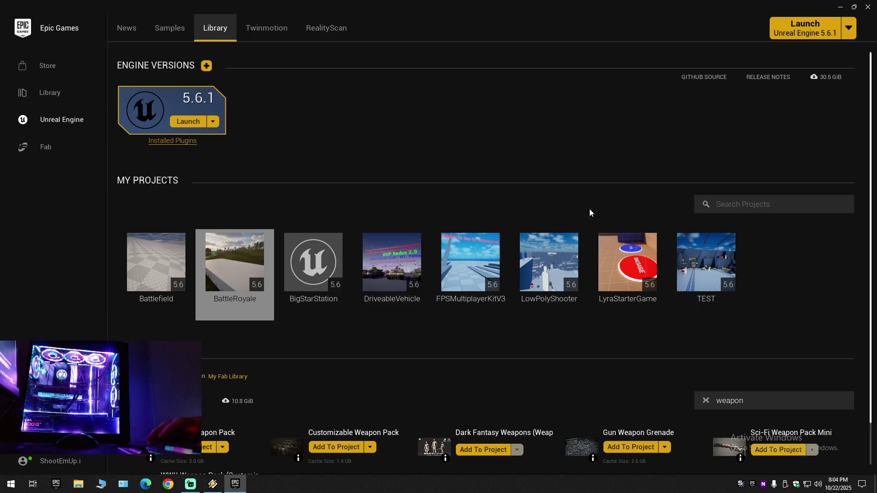
Exit the launcher from the system tray, relaunch it, and select BattleRoyale in the Library.
click(868, 7)
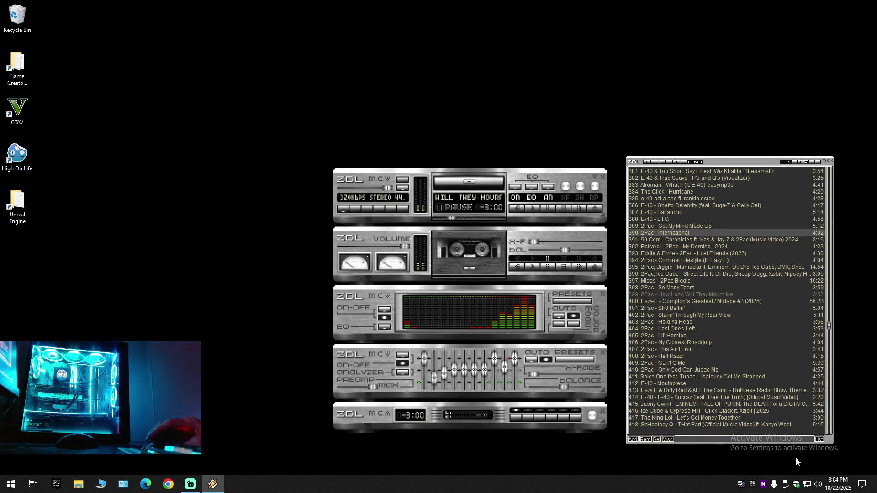
right_click(752, 484)
click(758, 467)
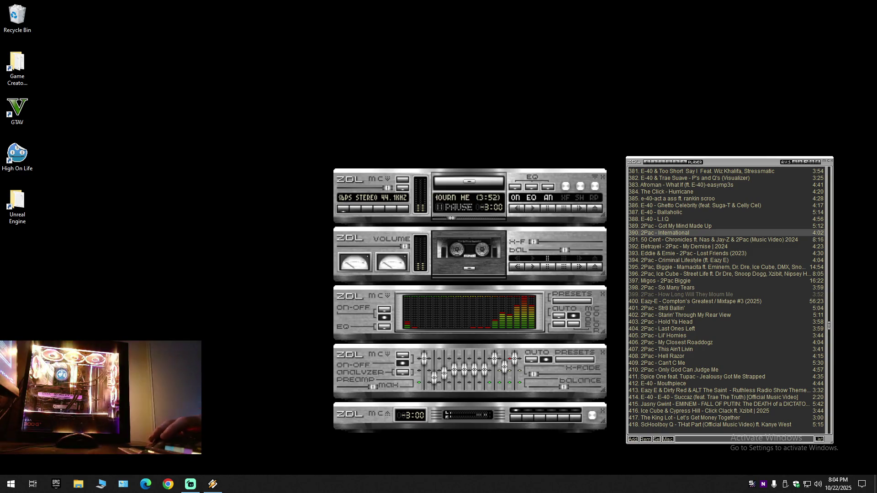
click(61, 487)
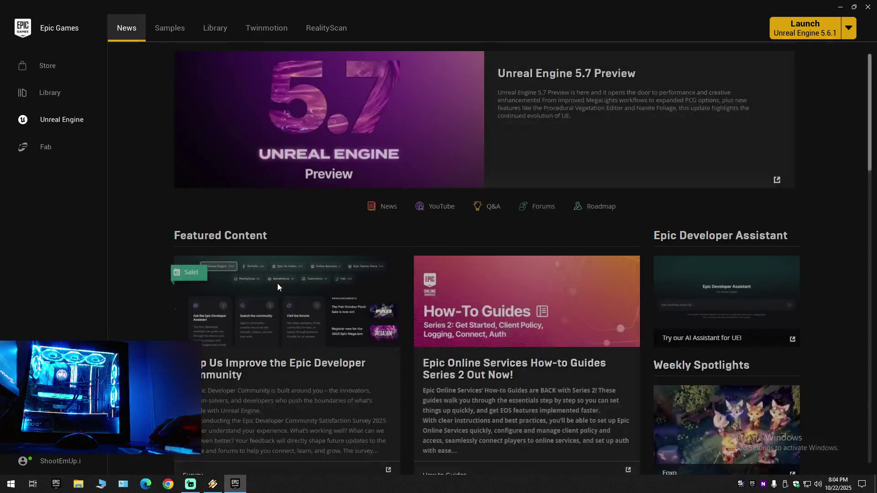
click(217, 36)
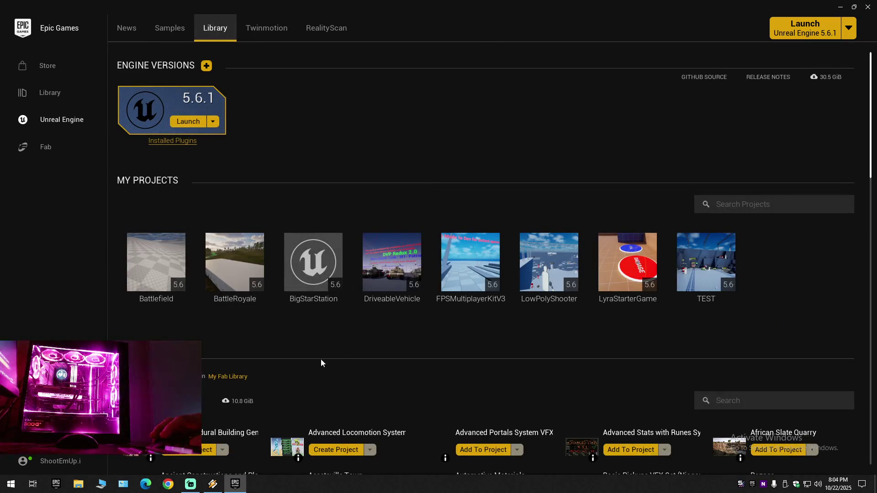
mouse_move(228, 281)
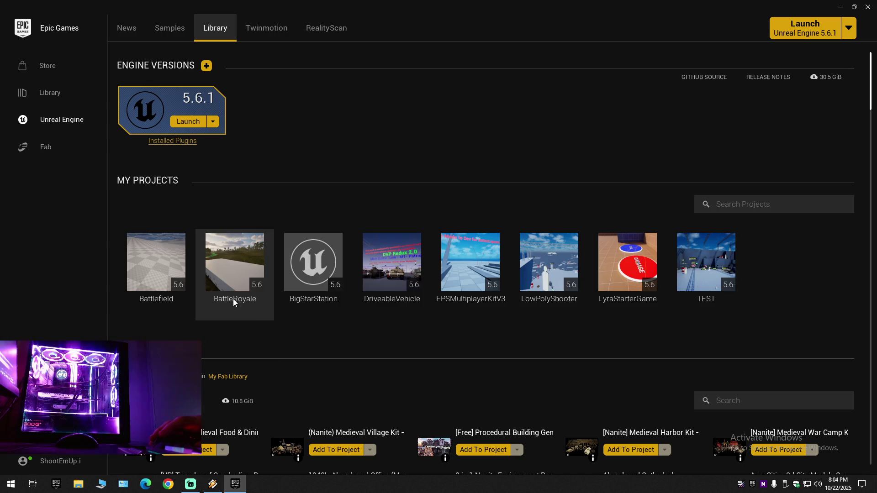
click(233, 286)
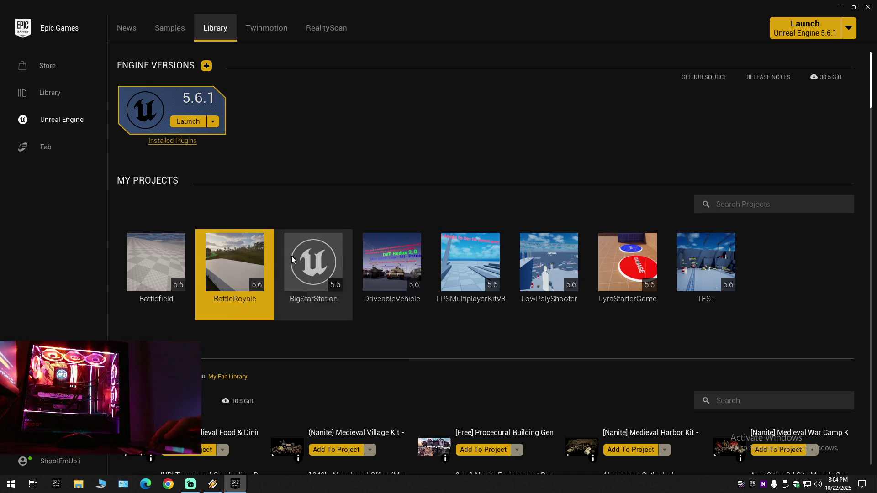
mouse_move(239, 275)
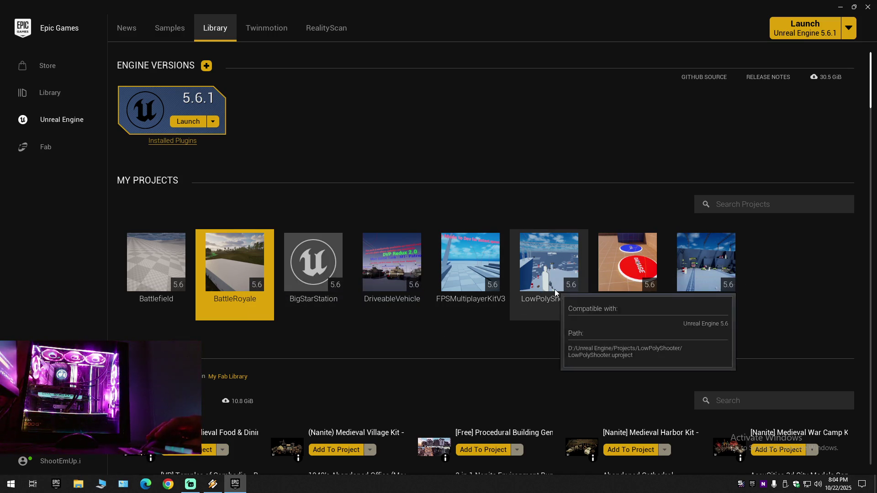
mouse_move(552, 287)
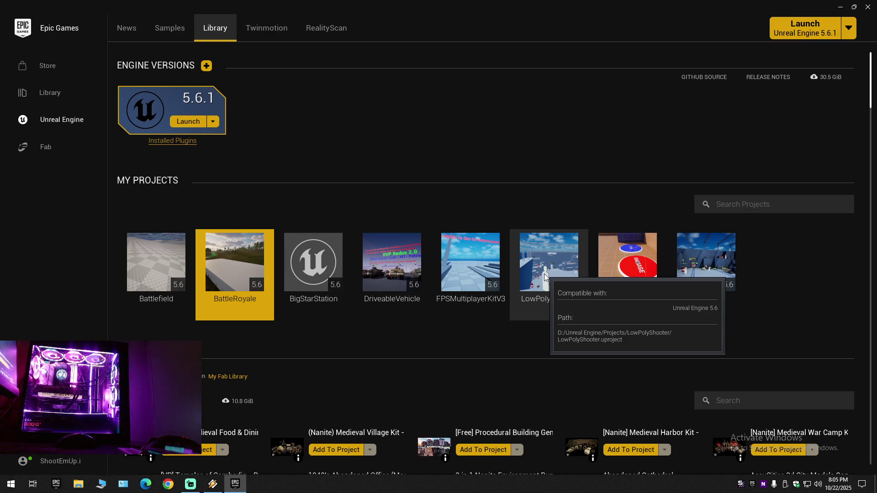
Browse to Unreal Engine > Projects > BattleRoyale > Content in File Explorer.
click(106, 488)
click(258, 131)
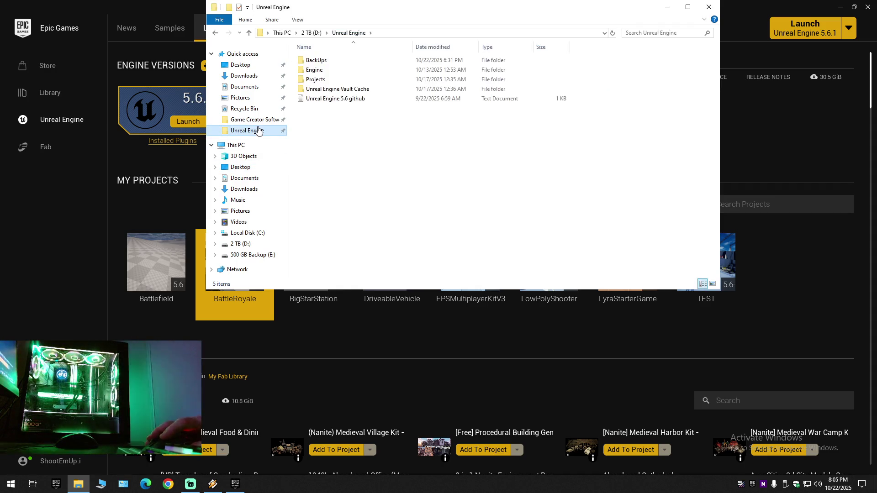
double_click(320, 79)
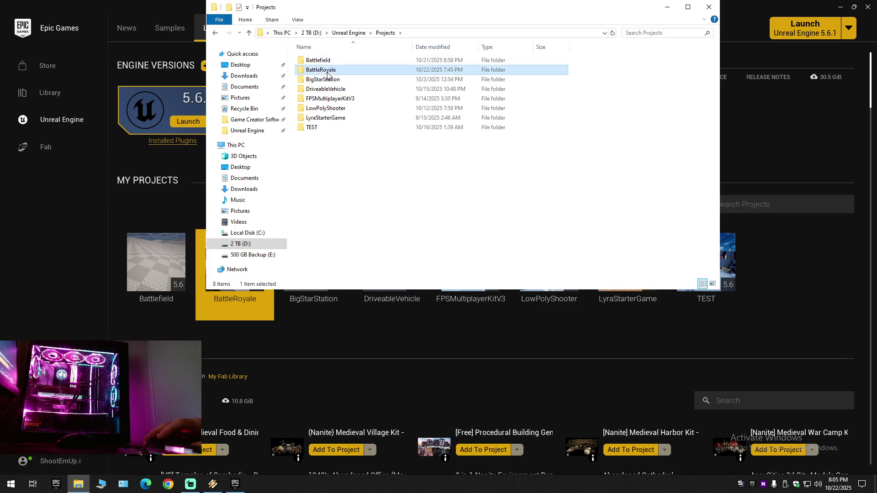
double_click(326, 70)
double_click(328, 70)
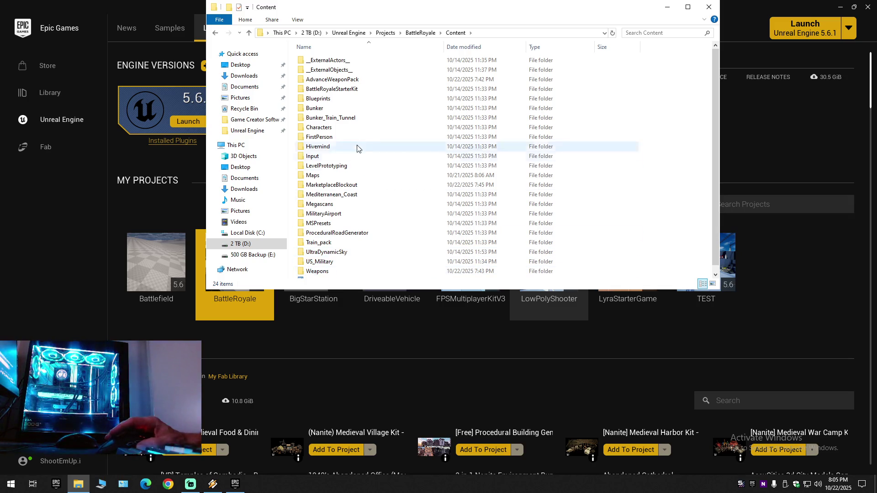
Permanently delete the Mediterranean_Coast folder, confirming both prompts.
click(350, 80)
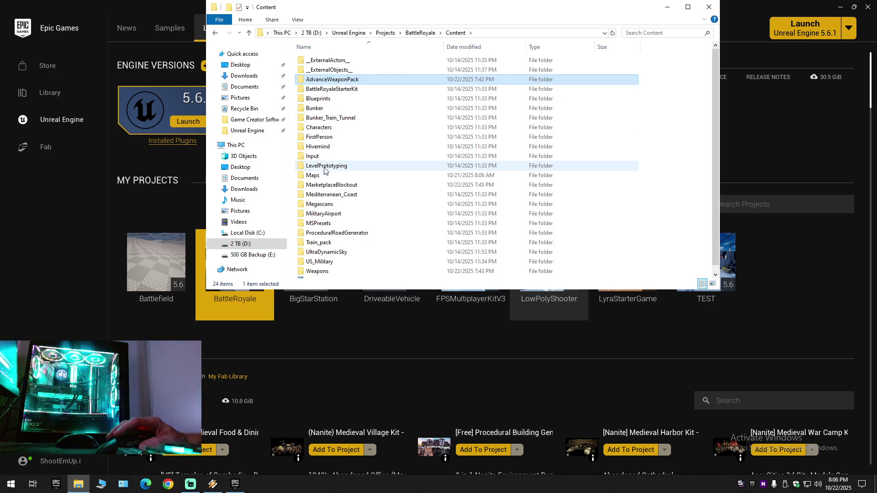
double_click(321, 195)
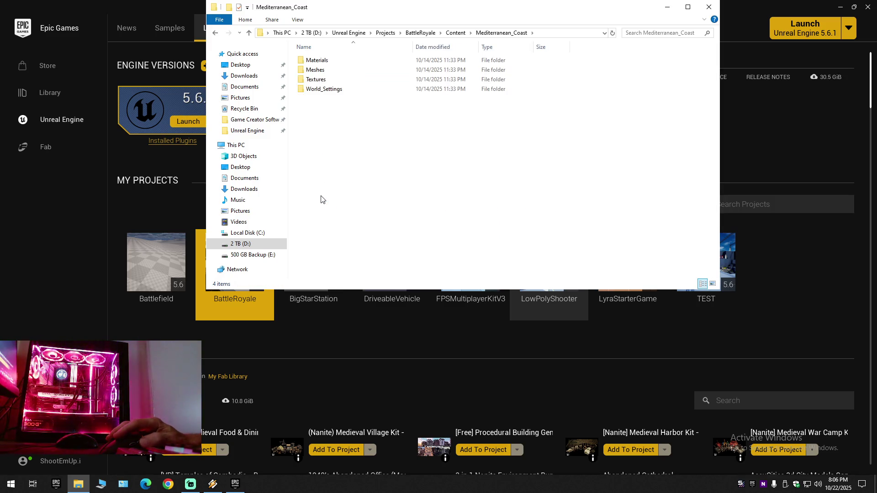
key(alt+Left)
right_click(321, 195)
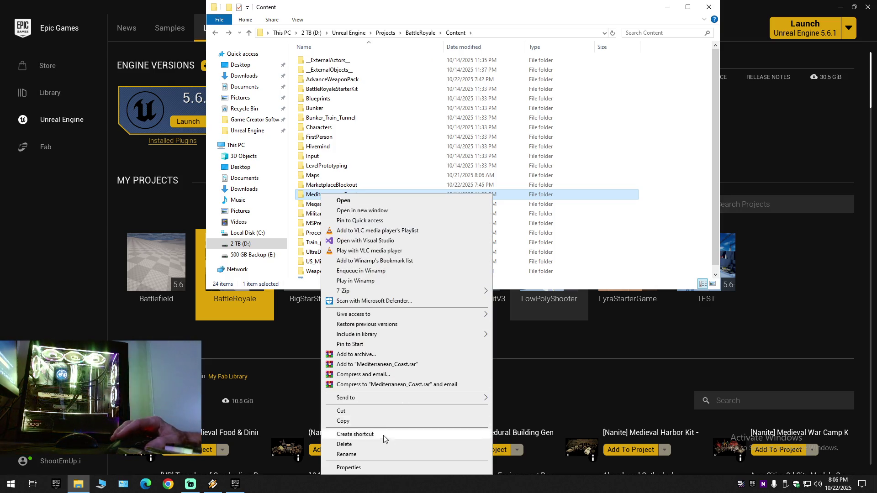
click(344, 444)
click(476, 278)
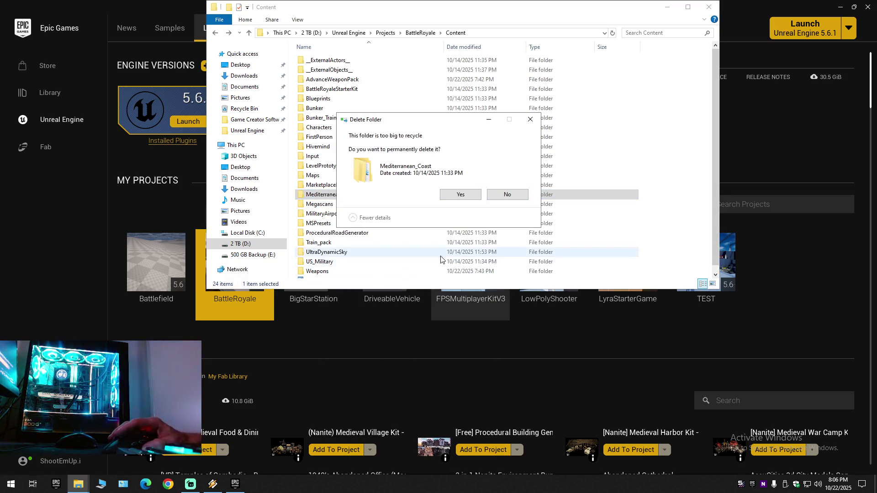
click(461, 195)
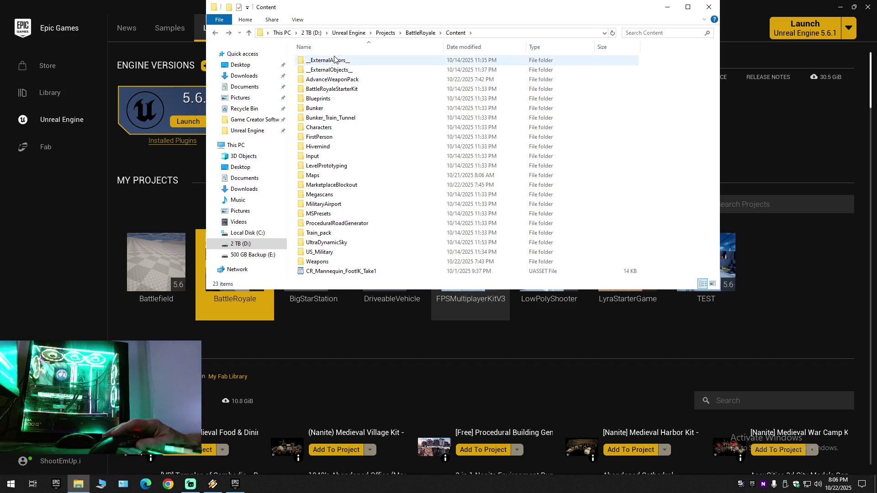
Check the external actors, external objects and MarketplaceBlockout folders, then close Explorer.
double_click(334, 60)
key(BackSpace)
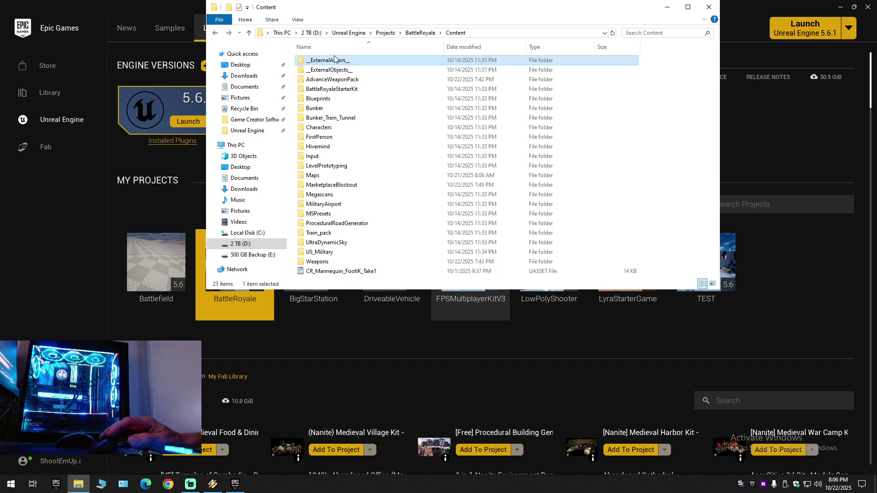
double_click(334, 69)
key(BackSpace)
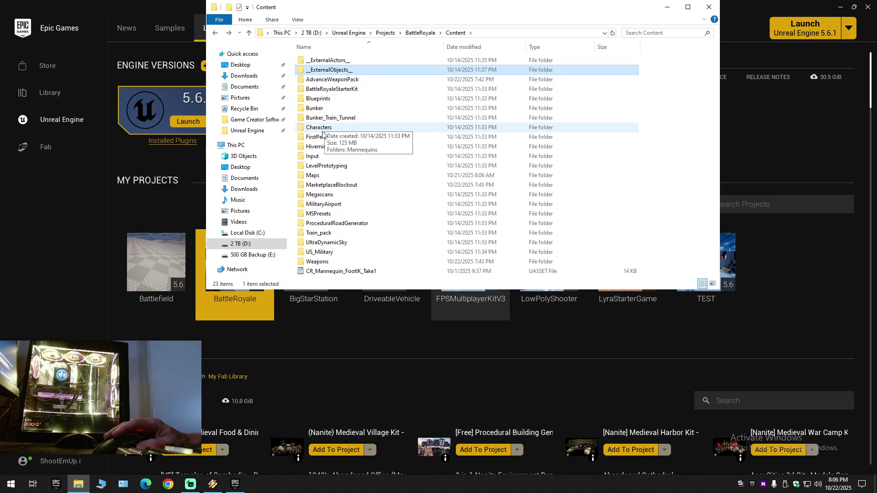
double_click(324, 185)
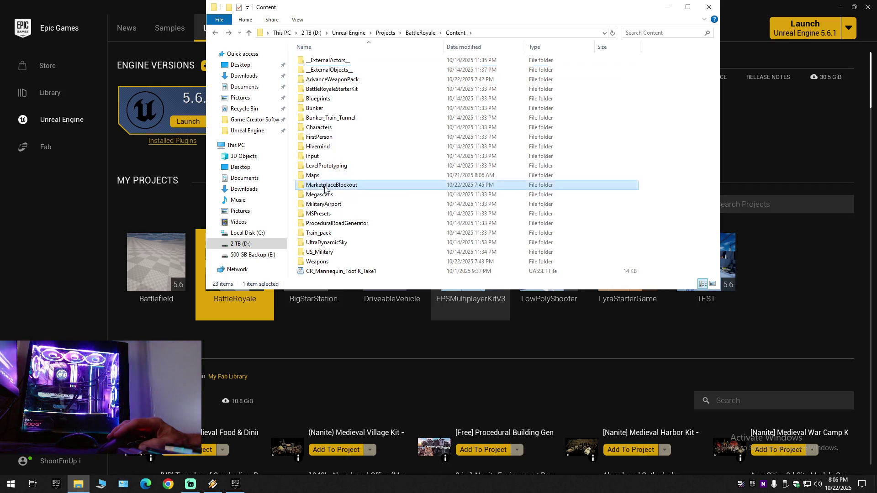
key(alt+Left)
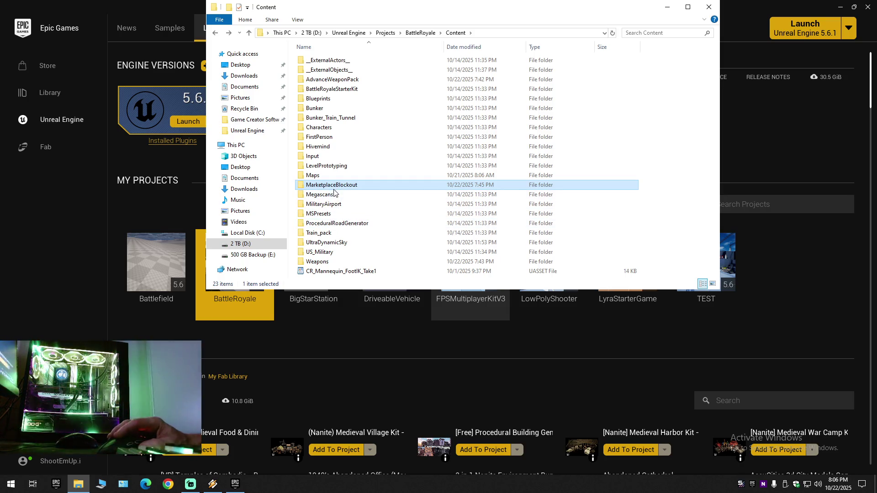
click(327, 263)
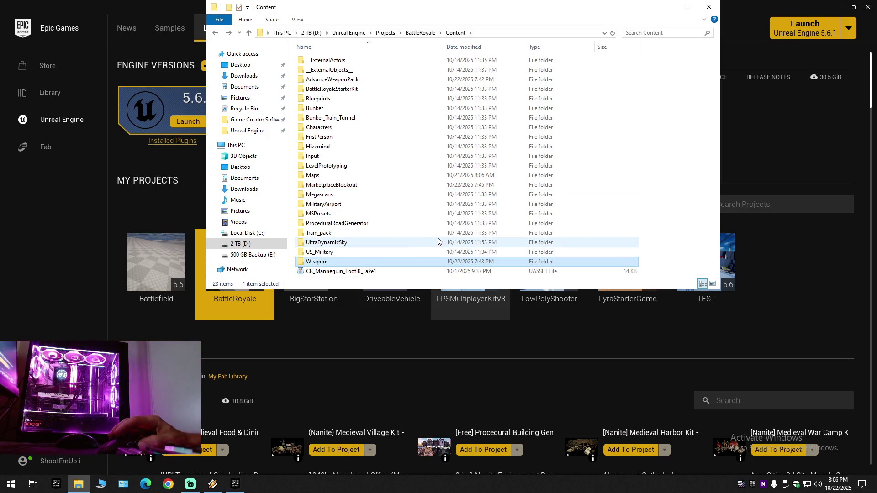
click(708, 7)
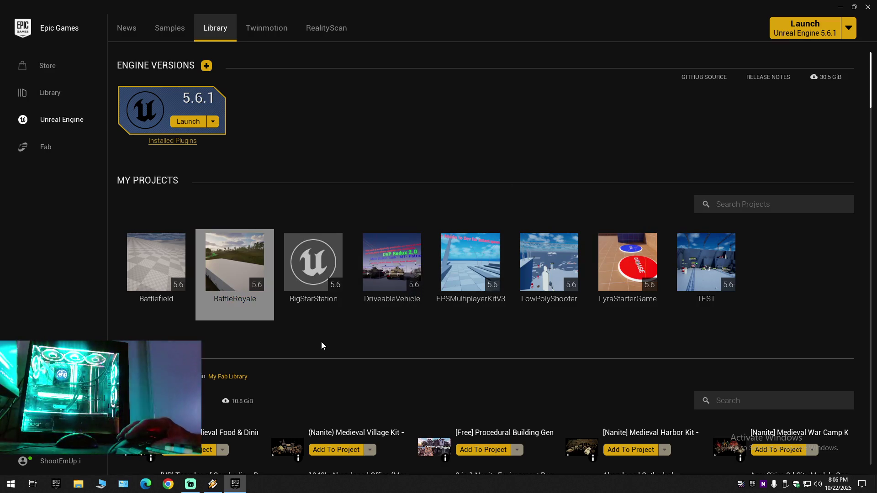
Launch the BattleRoyale project in Unreal Editor 5.6.1 and let it load.
double_click(242, 267)
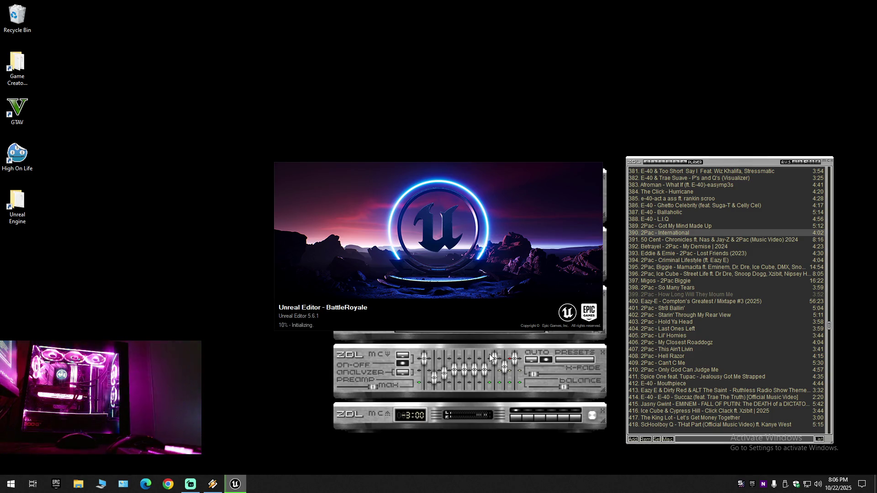
click(344, 350)
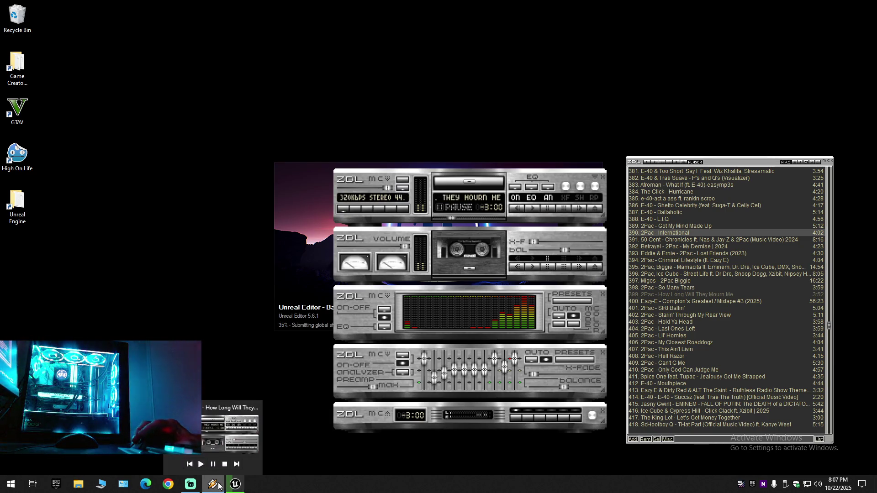
mouse_move(199, 486)
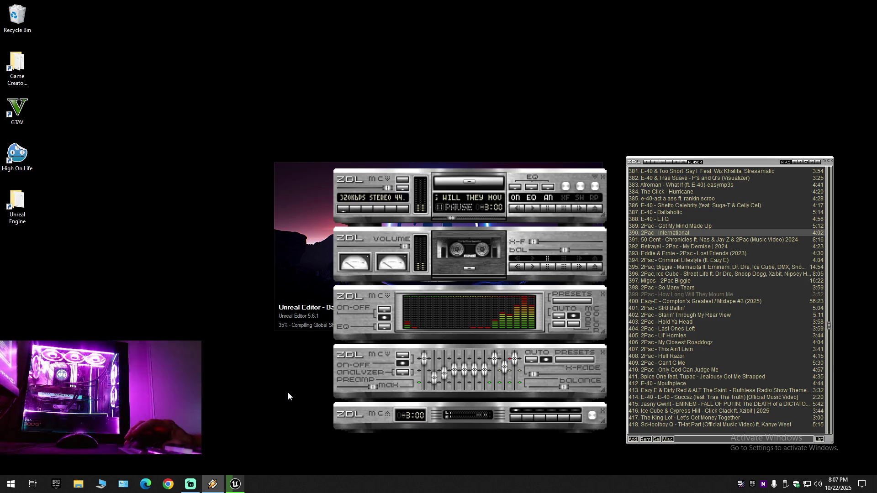